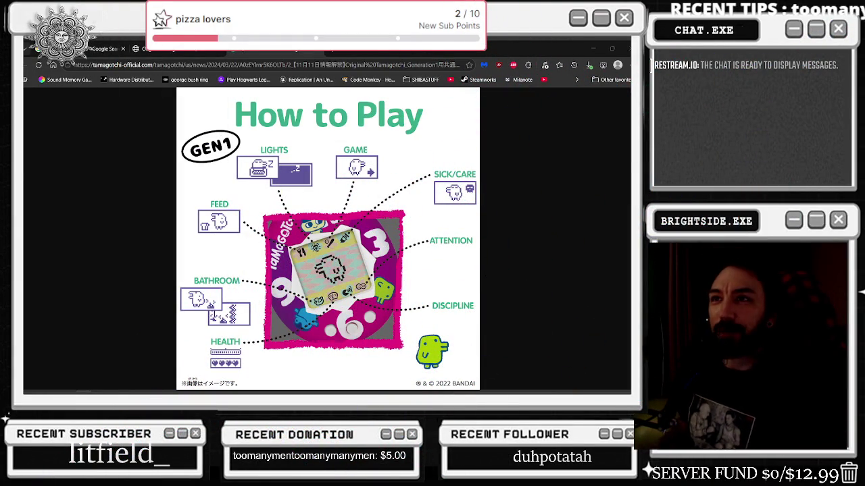
Search Google for 'rent 3000 hours' in a new Edge tab
left_click(99, 45)
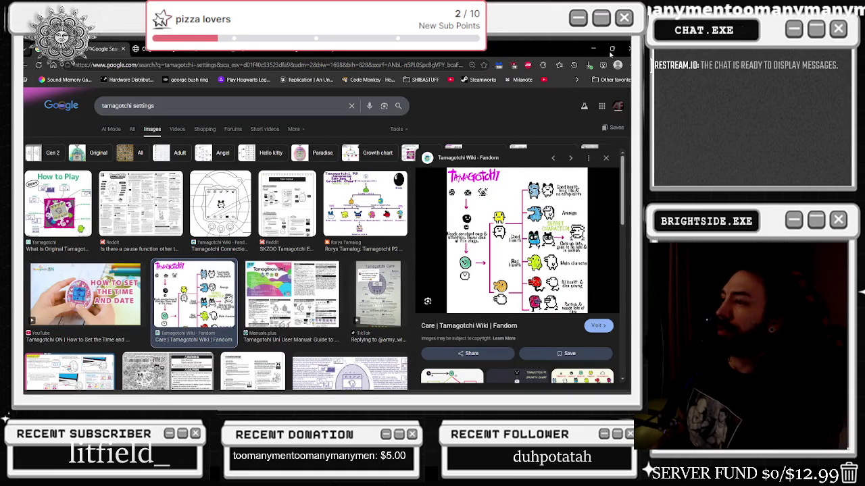
key("ctrl+Tab")
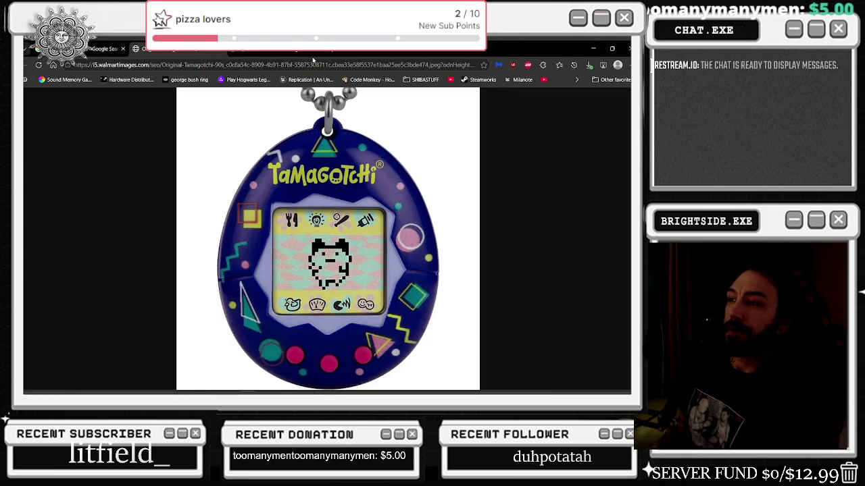
left_click(333, 52)
type("t")
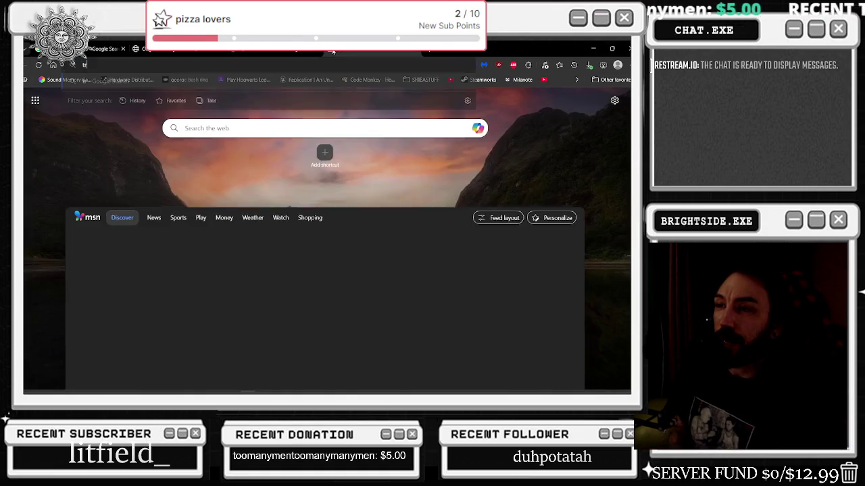
type("rent 3000")
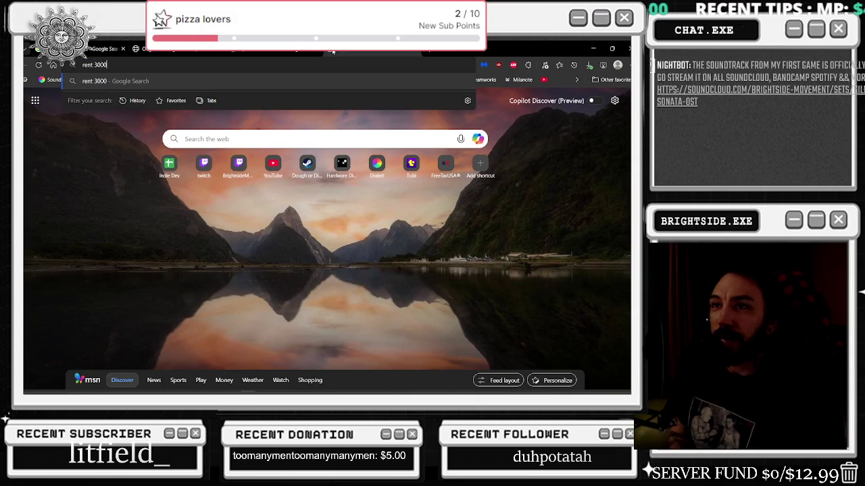
type("s")
key("Return")
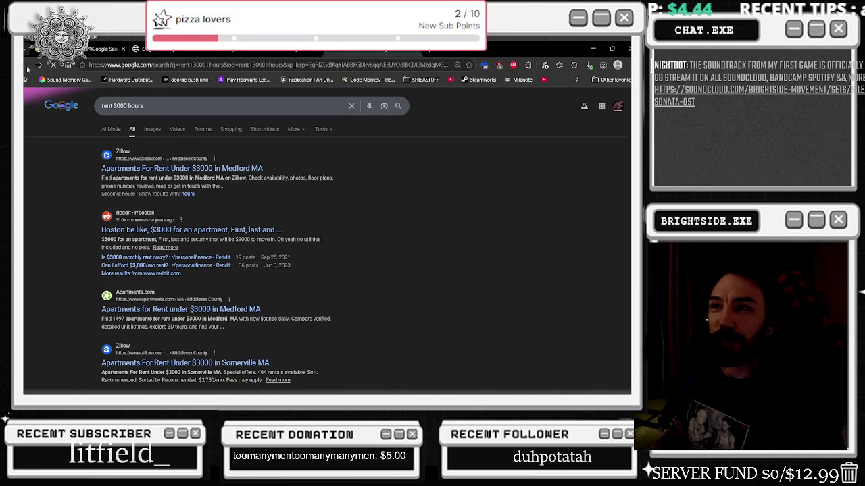
Reload the Tamagotchi product image from the pasted walmartimages URL, then minimize Edge
left_click(39, 65)
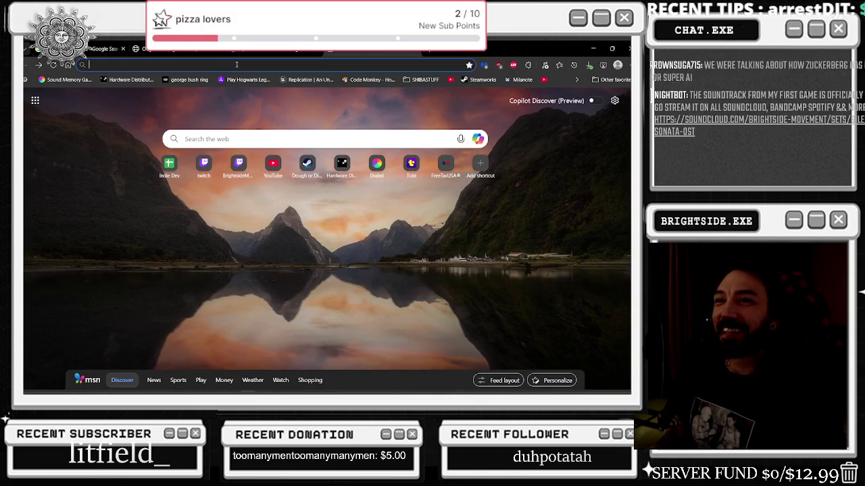
key("ctrl+v")
key("Return")
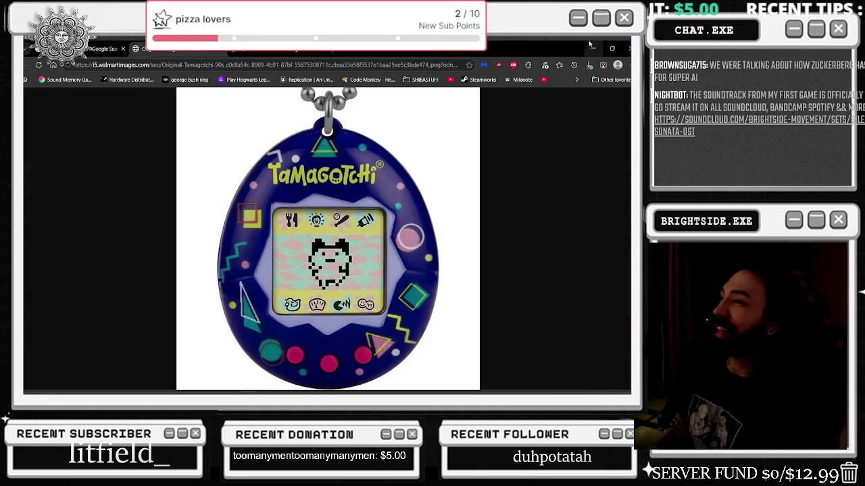
left_click(590, 46)
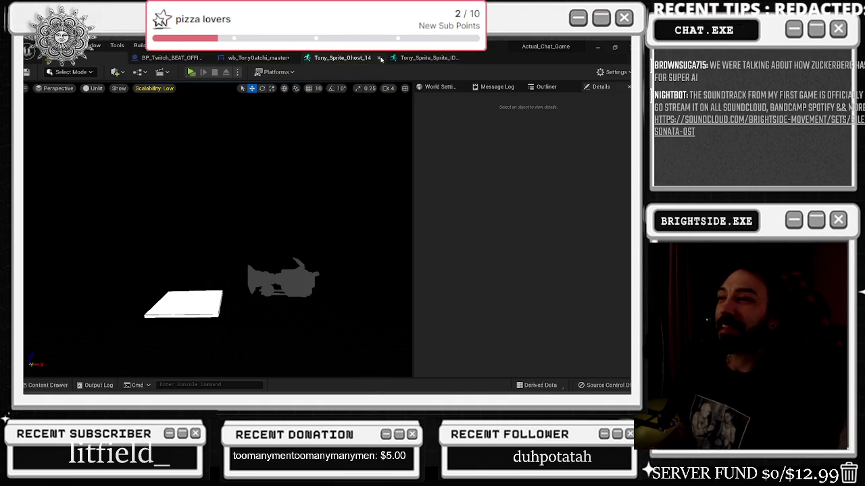
Review the Tony_Sprite_Ghost_14 sheet, idle sprite and BP_Twitch_BEAT_OFFICES graph, ending on wb_TonyGatchi_master
left_click(353, 60)
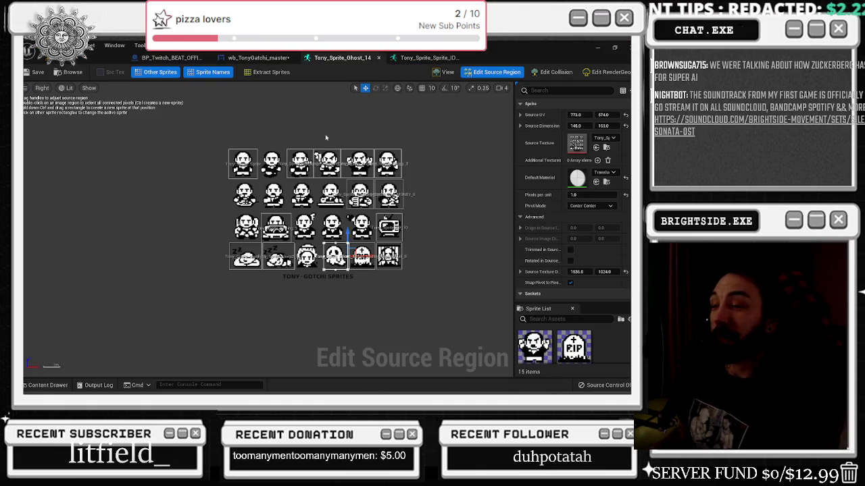
left_click(428, 58)
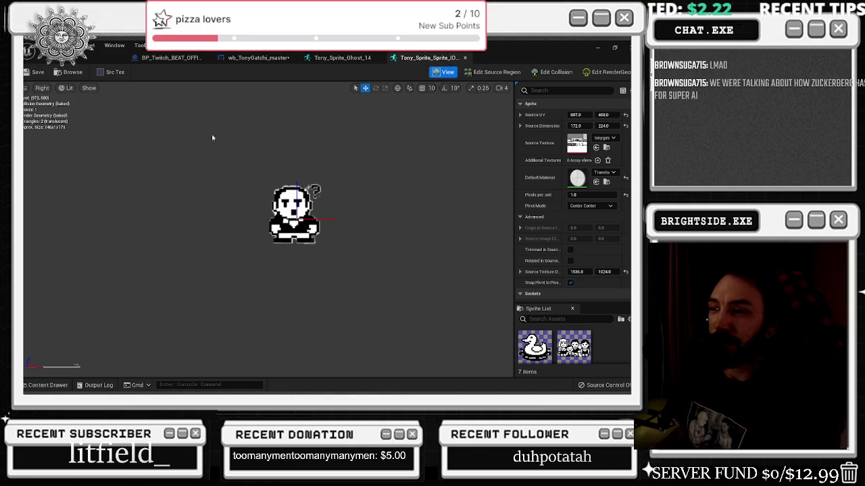
left_click(170, 57)
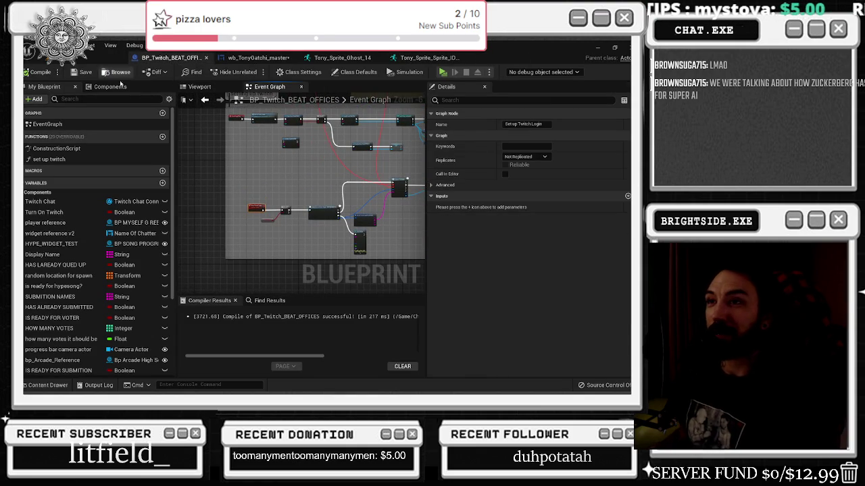
key("ctrl+Tab")
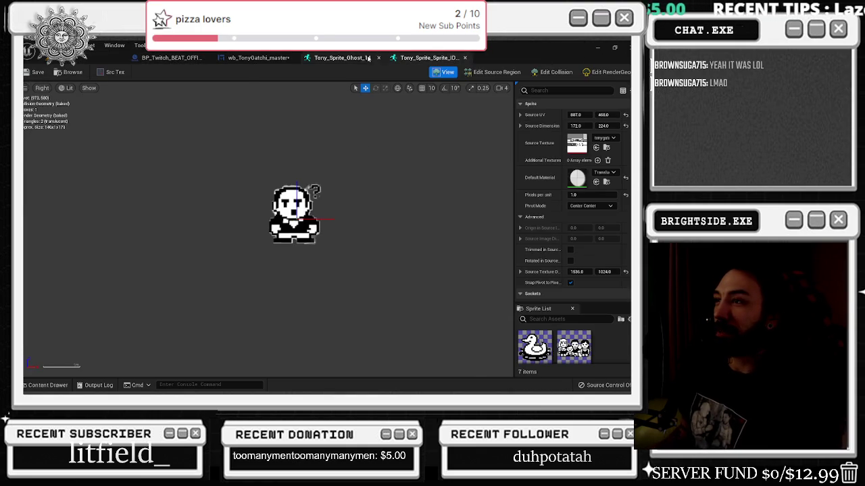
left_click(358, 59)
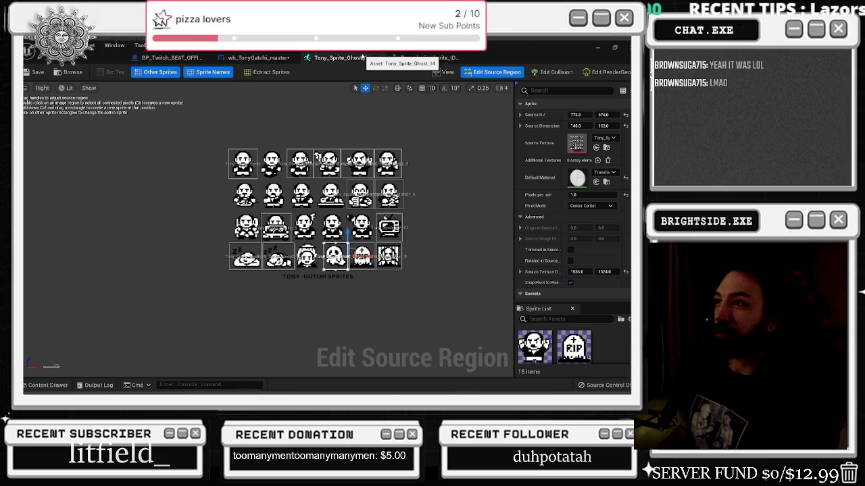
left_click(365, 88)
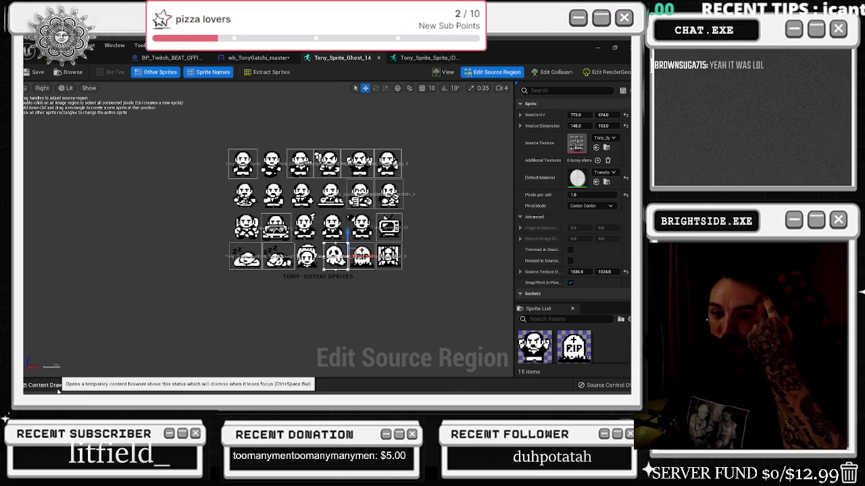
left_click(271, 59)
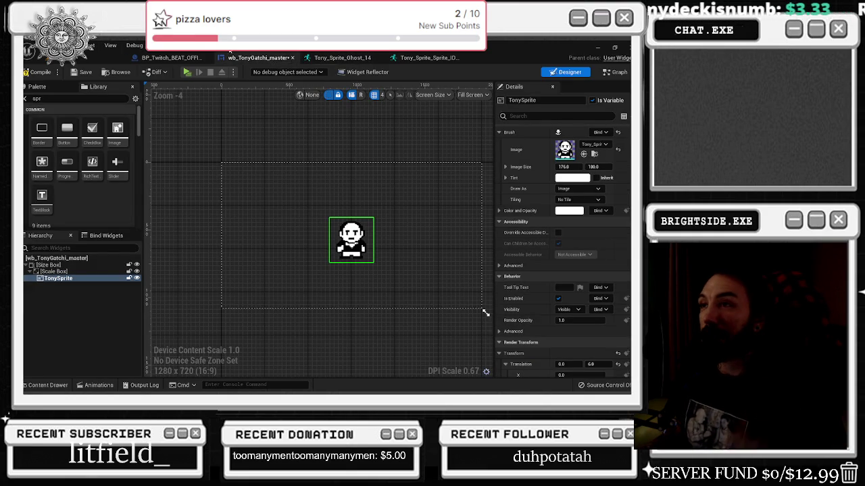
Look over the BP_Twitch_BEAT_OFFICES graph, Tony_Sprite_Ghost_14 sheet and idle sprite editors
left_click(174, 59)
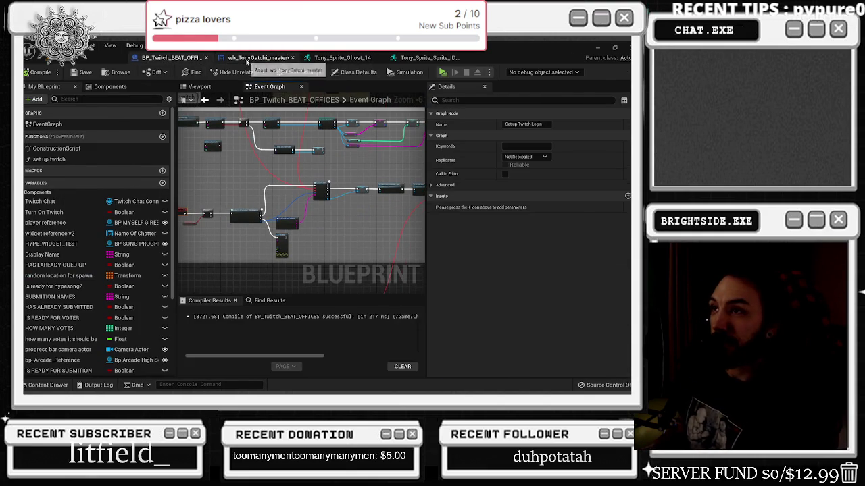
left_click(348, 57)
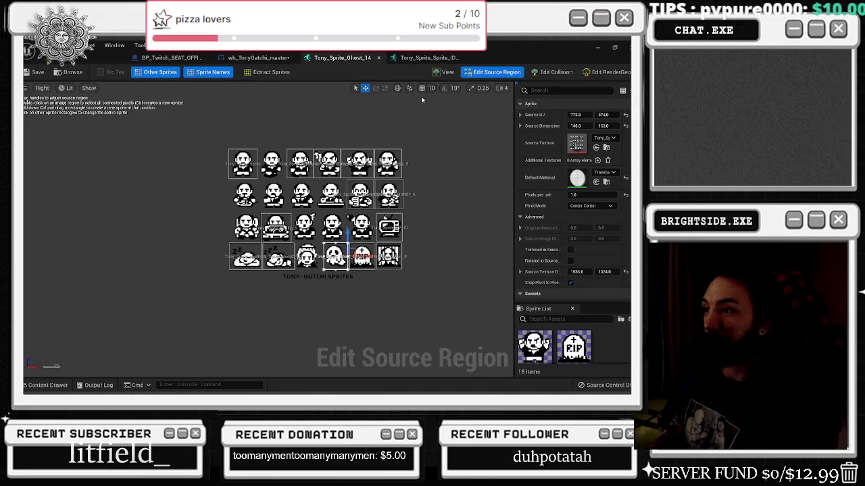
scroll(339, 171, "up", 1)
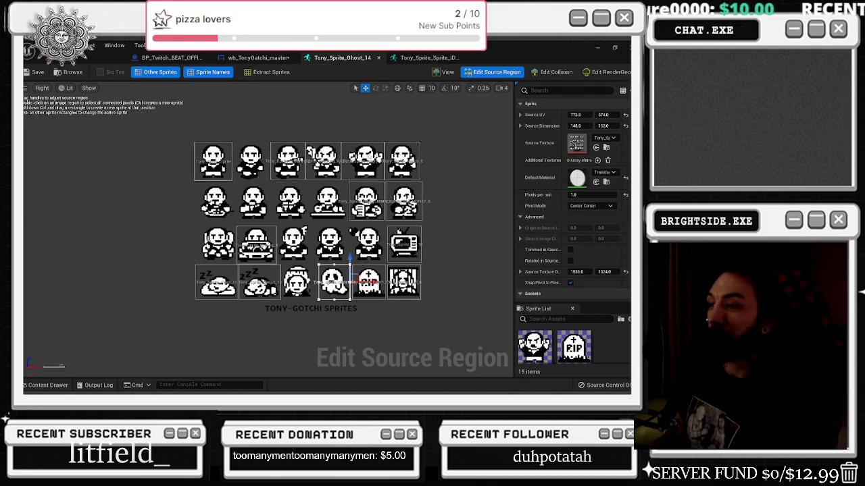
left_click(427, 57)
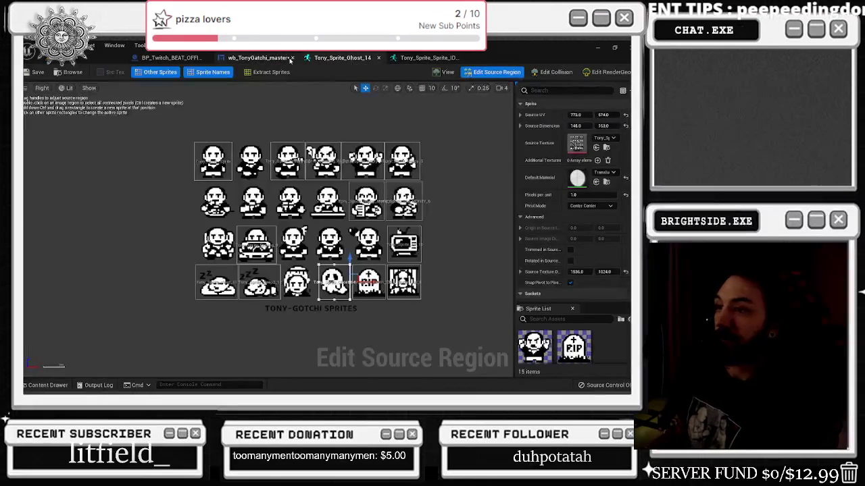
left_click(270, 58)
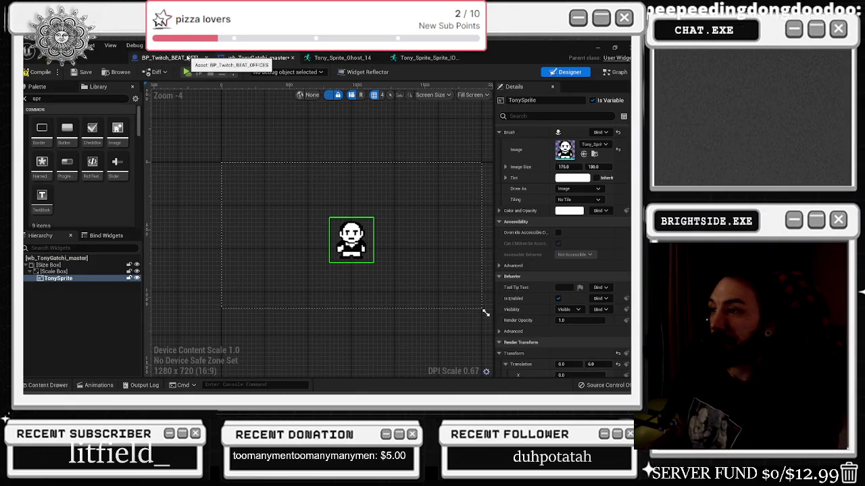
Add a reroute point on BP_Twitch_BEAT_OFFICES' Credentials wire, then compile and save
left_click(187, 58)
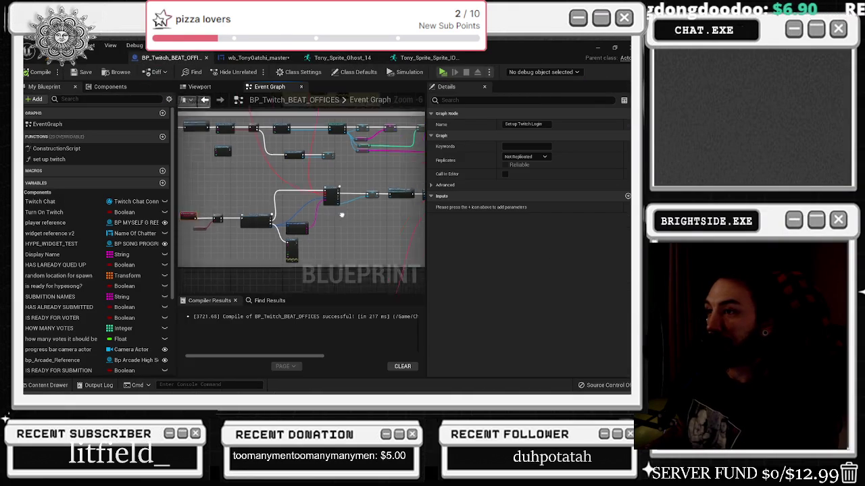
left_click(325, 226)
double_click(309, 203)
left_click(37, 71)
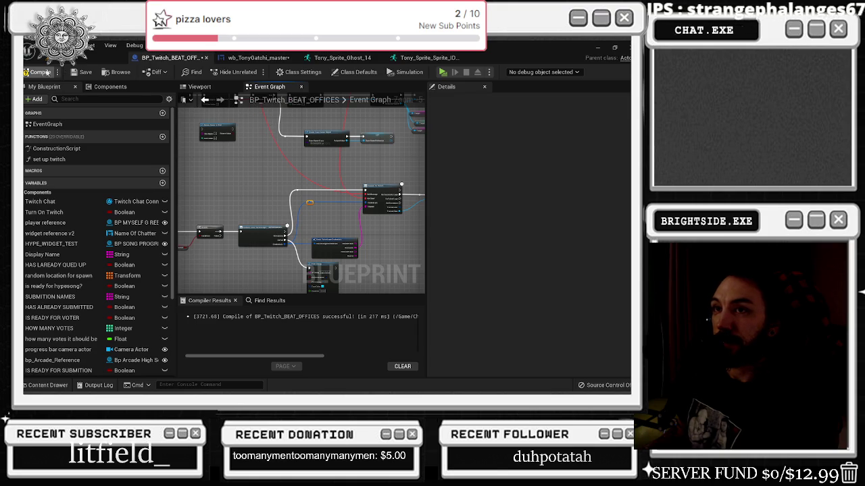
left_click(81, 71)
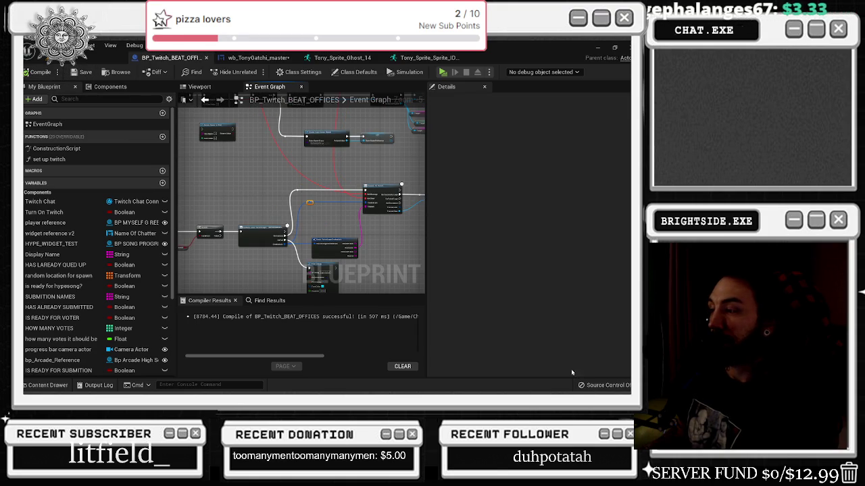
Open and close the animation sequencer in the wb_TonyGatchi_master designer
left_click(256, 58)
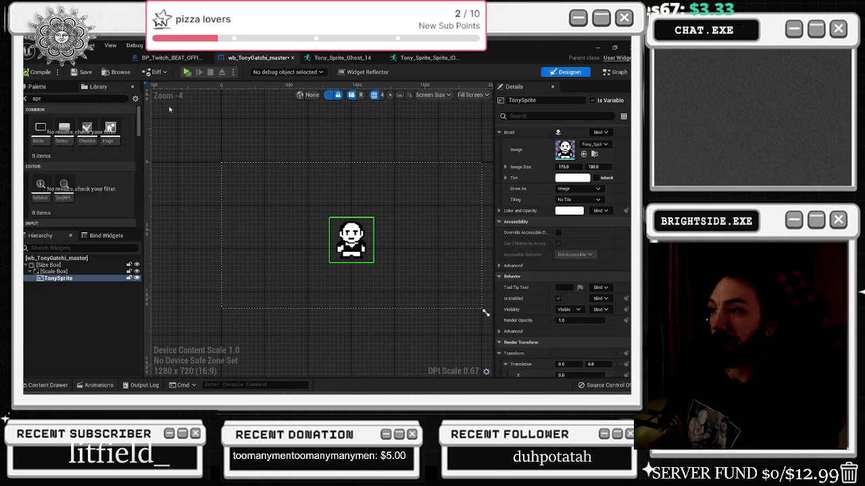
scroll(383, 242, "up", 2)
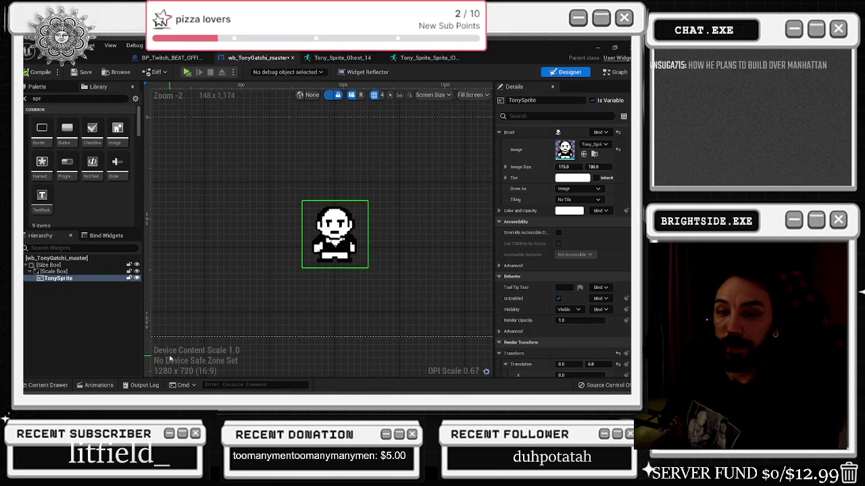
left_click(90, 387)
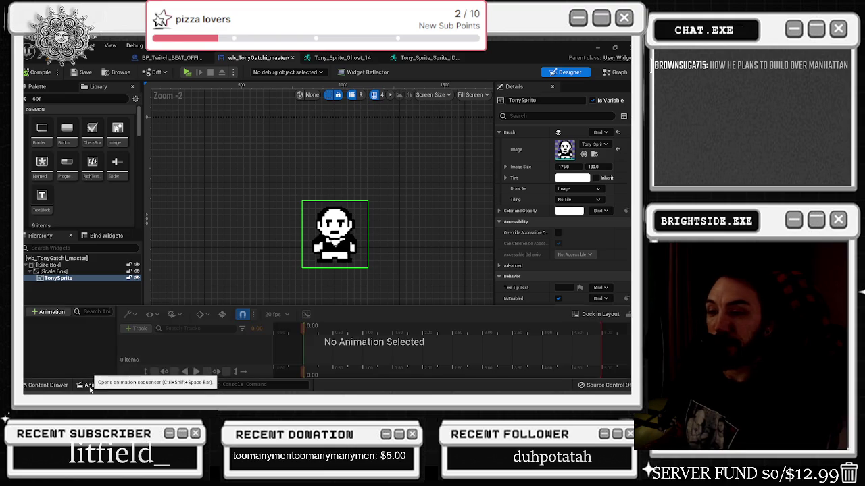
left_click(90, 386)
scroll(399, 245, "down", 2)
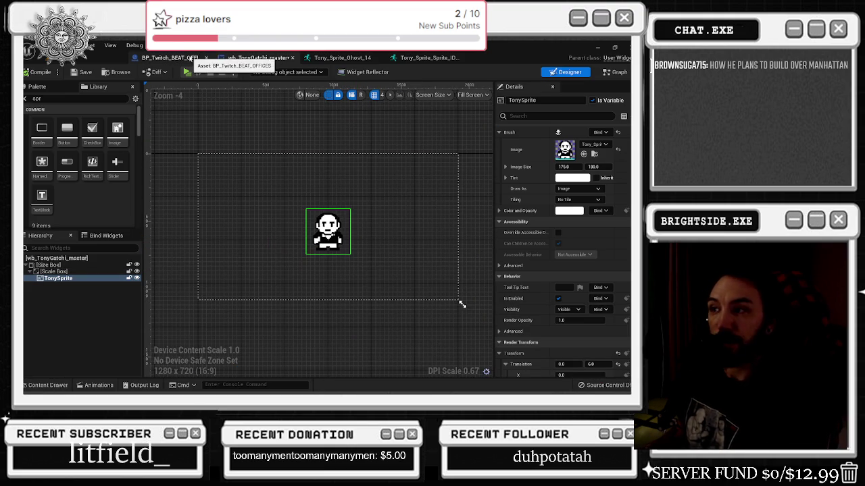
Close the Tony_Sprite_Ghost_14 and other sprite editors, showing wb_TonyGatchi_master's Event Graph
left_click(169, 57)
left_click(284, 59)
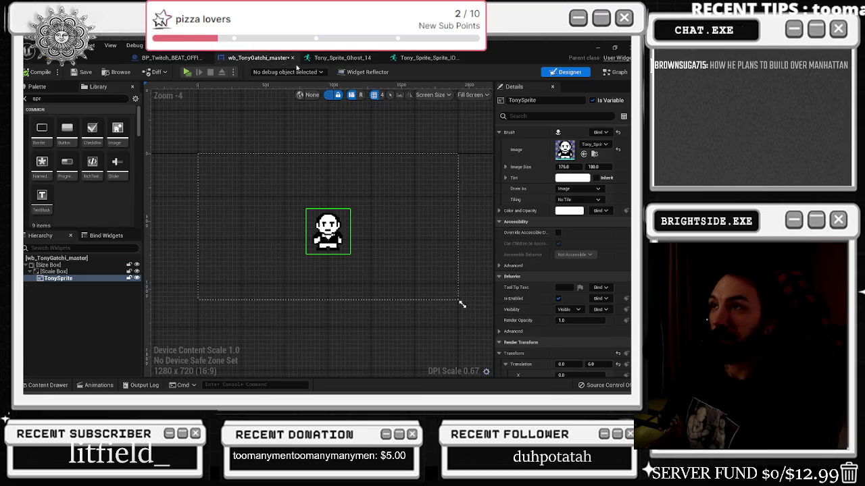
left_click(343, 60)
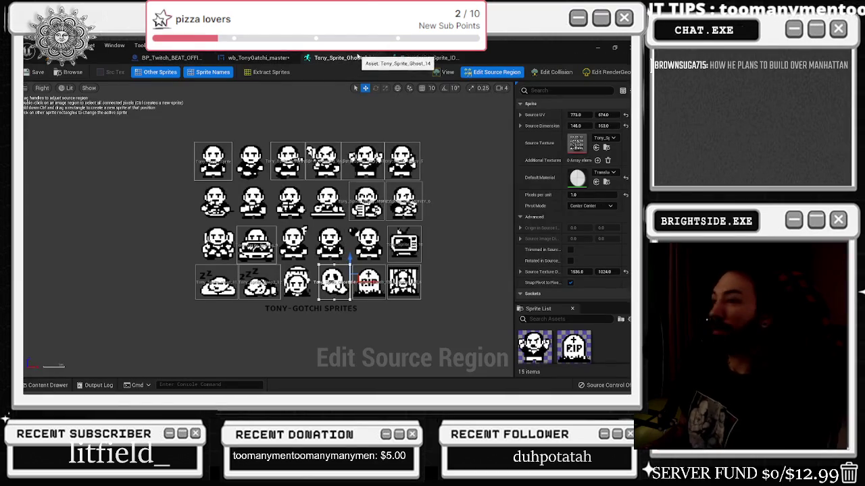
left_click(435, 58)
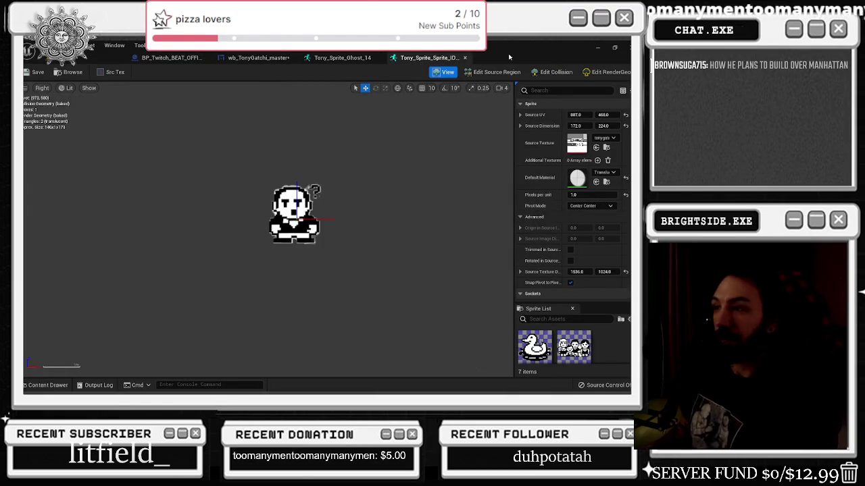
left_click(464, 60)
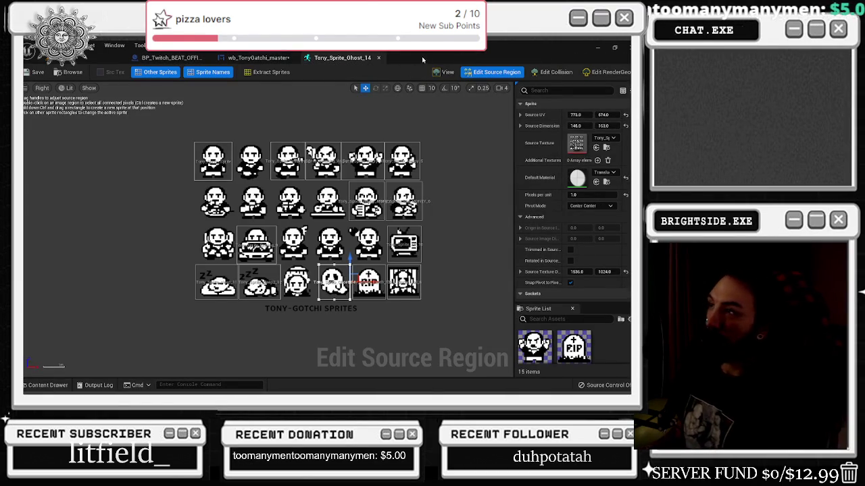
left_click(378, 59)
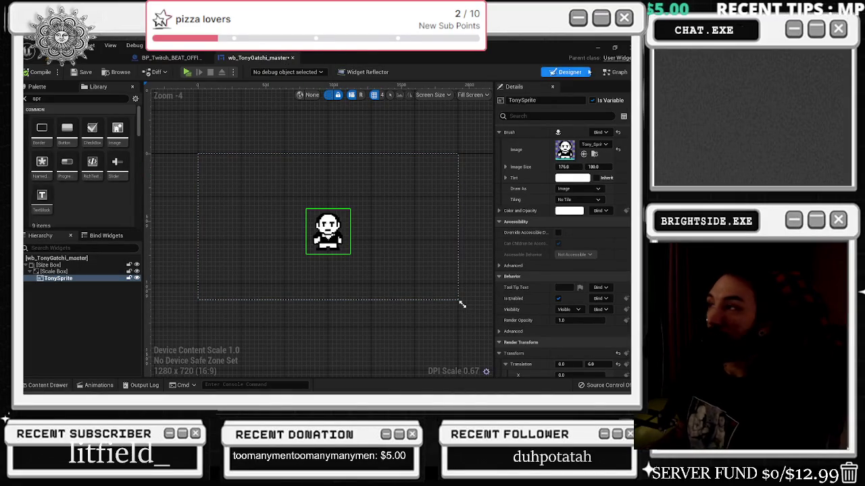
left_click(615, 73)
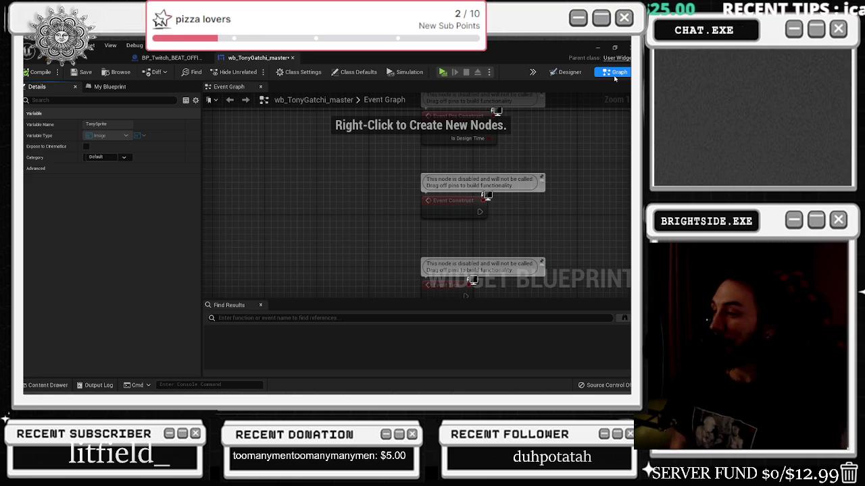
Marquee-select and delete the three disabled default event nodes in wb_TonyGatchi_master's Event Graph
mouse_move(544, 206)
left_mouse_down()
mouse_move(331, 215)
mouse_move(374, 237)
left_mouse_up()
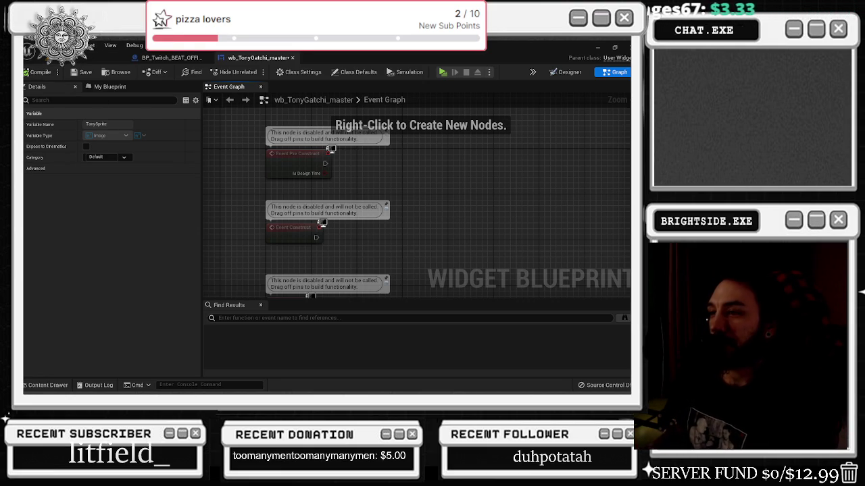
scroll(454, 232, "down", 3)
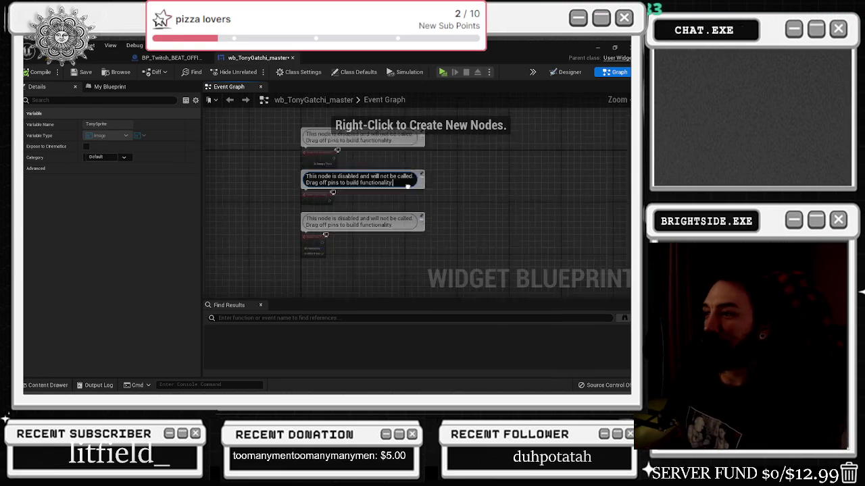
left_click_drag(270, 119, 289, 221)
key("Delete")
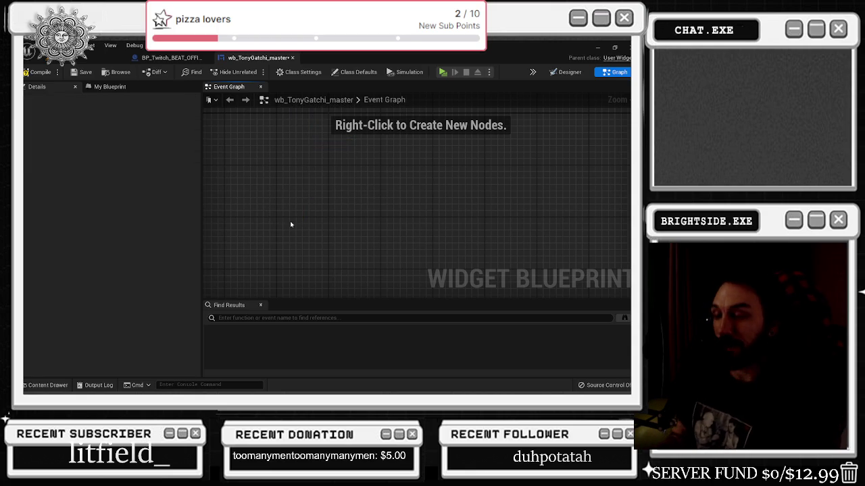
scroll(291, 224, "up", 2)
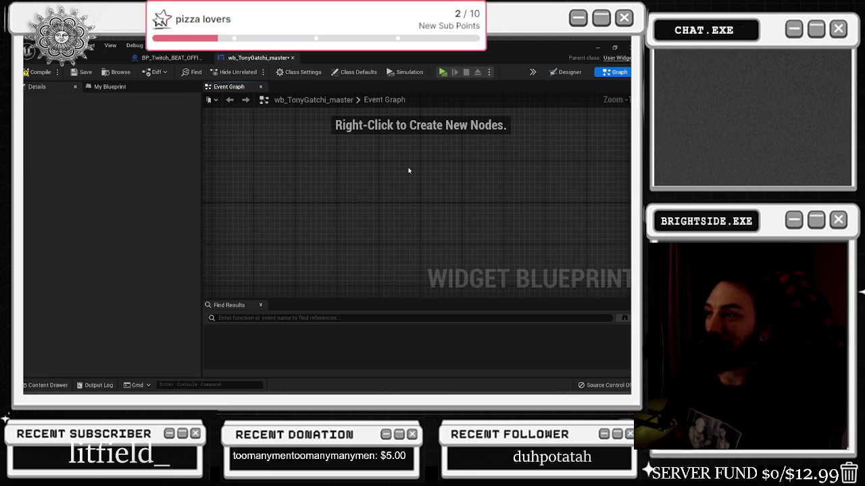
Compare the BP_Twitch_BEAT_OFFICES graph and level with wb_TonyGatchi_master, ending on its Designer view
left_click(169, 58)
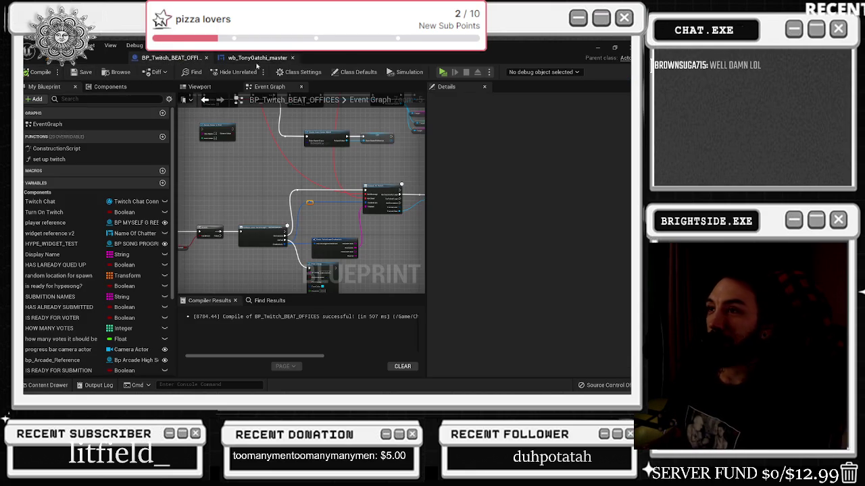
left_click(263, 58)
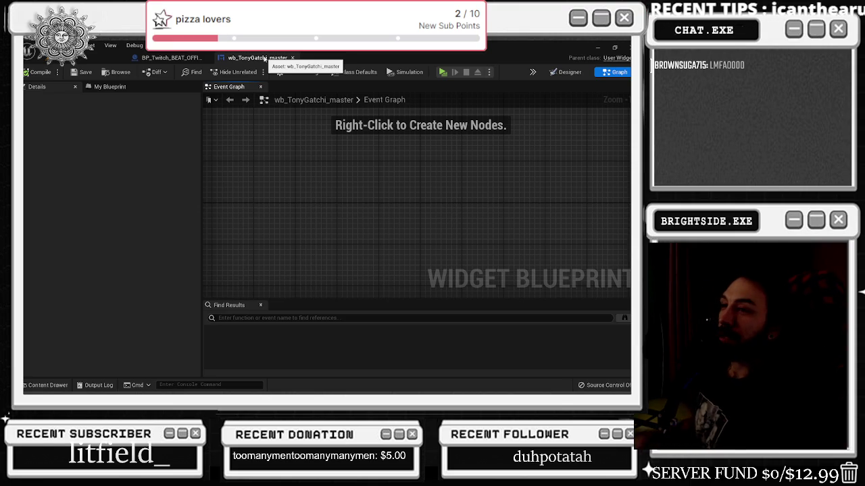
left_click(171, 58)
left_click(251, 58)
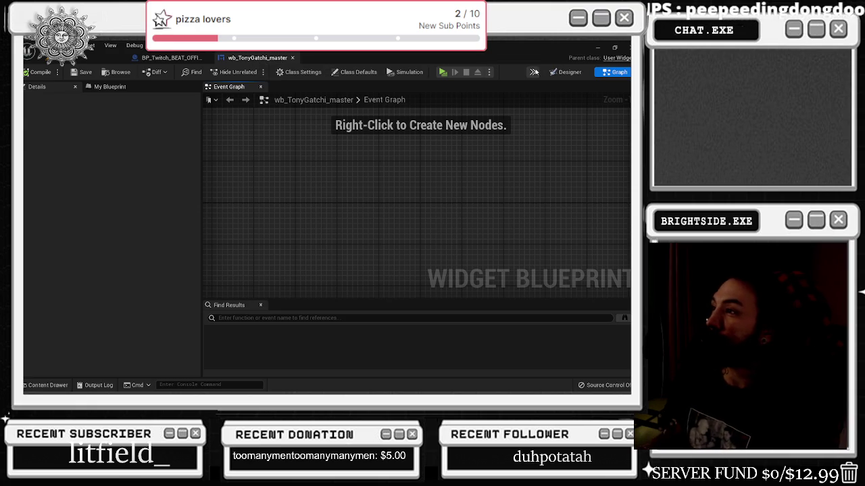
left_click(175, 58)
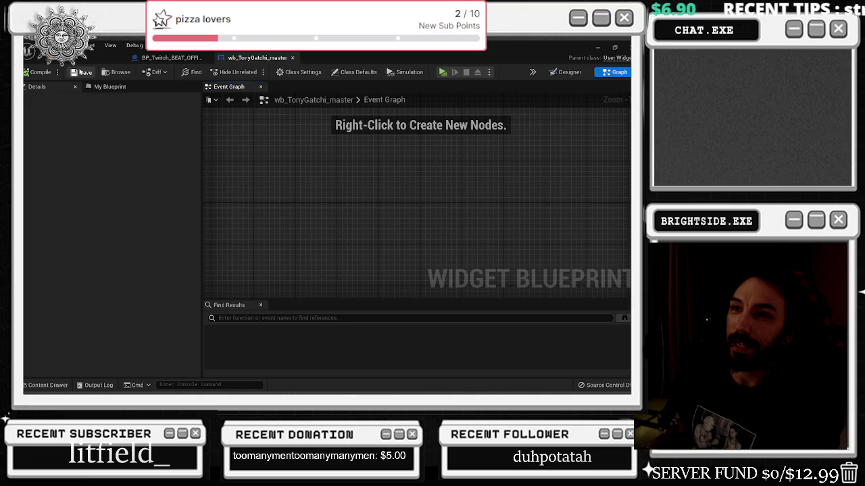
left_click(72, 60)
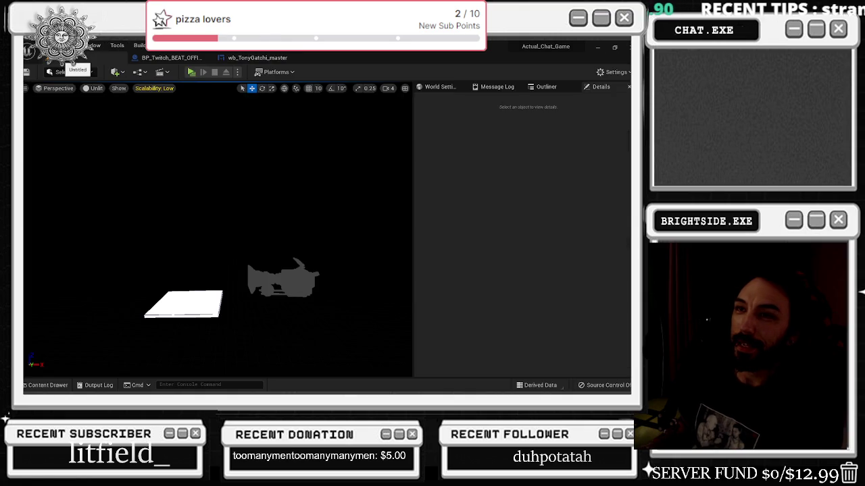
left_click(268, 58)
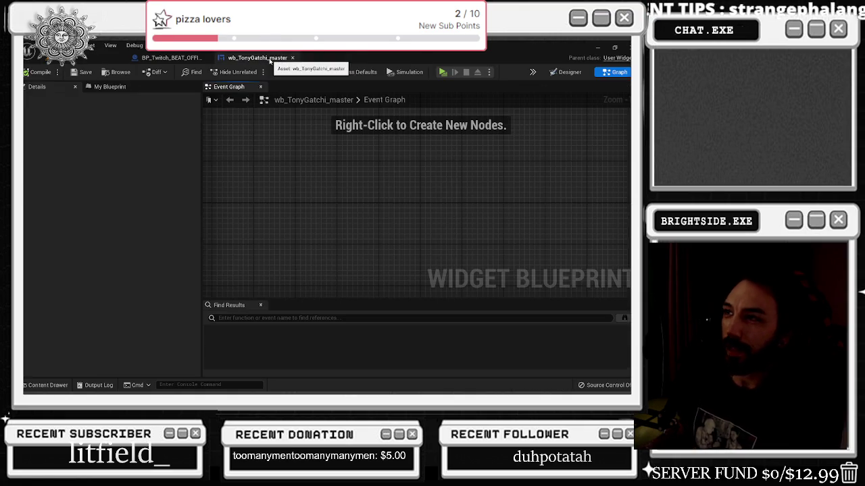
left_click(565, 71)
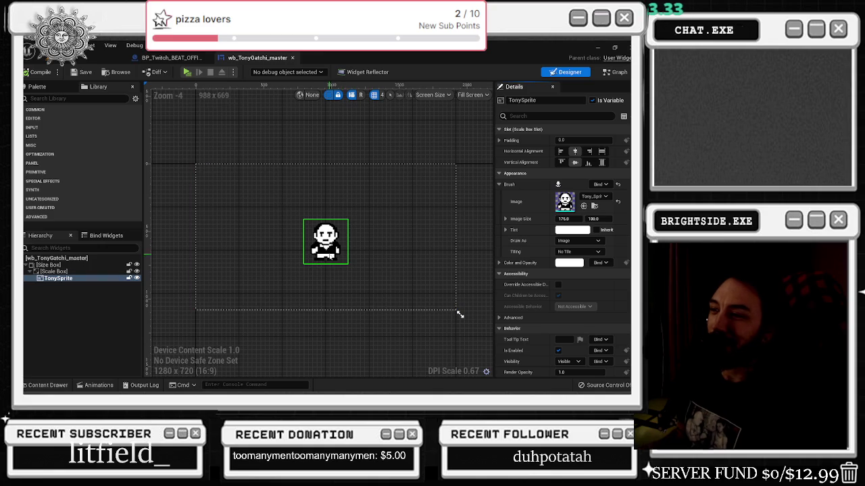
Toggle the animation sequencer and browse the Tonygatchi folder's sprites while panning the widget canvas
left_click(101, 385)
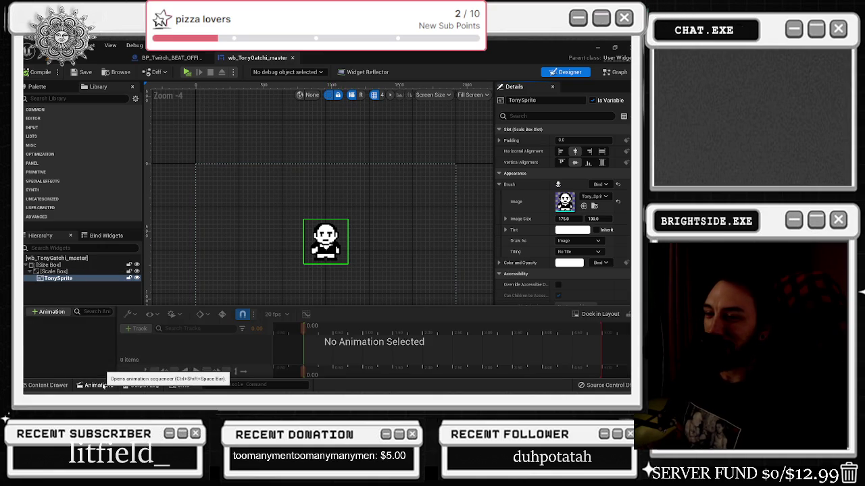
left_click(102, 385)
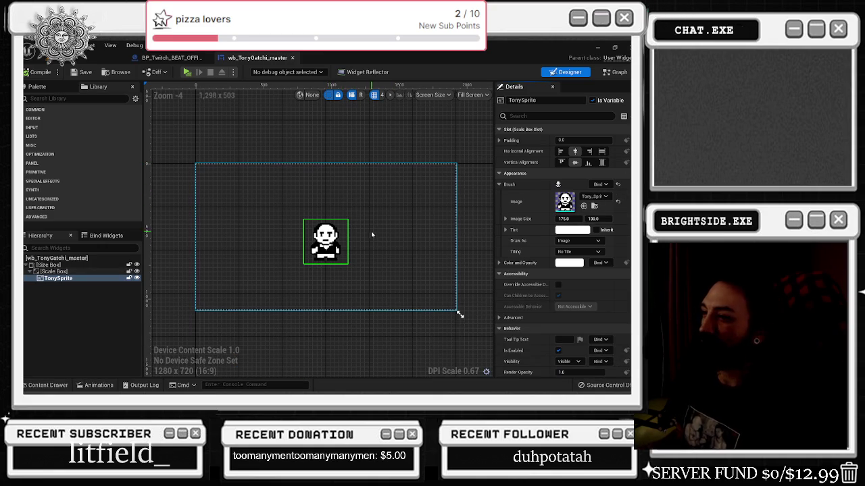
scroll(339, 229, "up", 4)
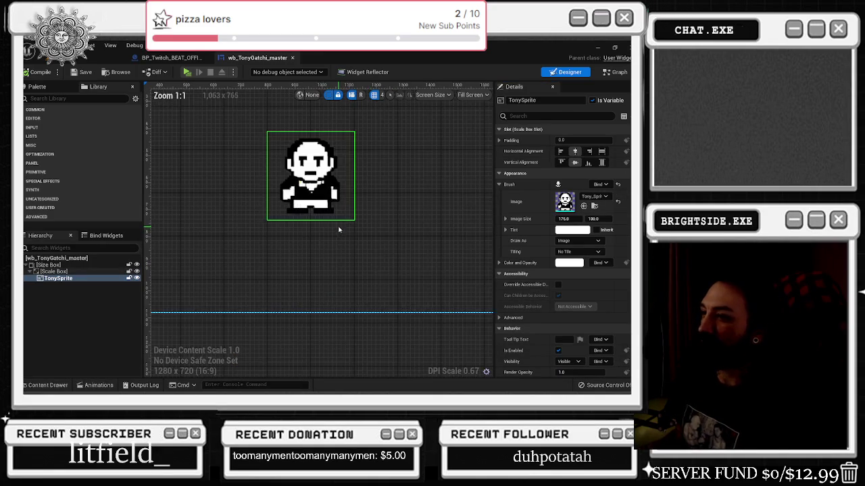
scroll(339, 230, "down", 1)
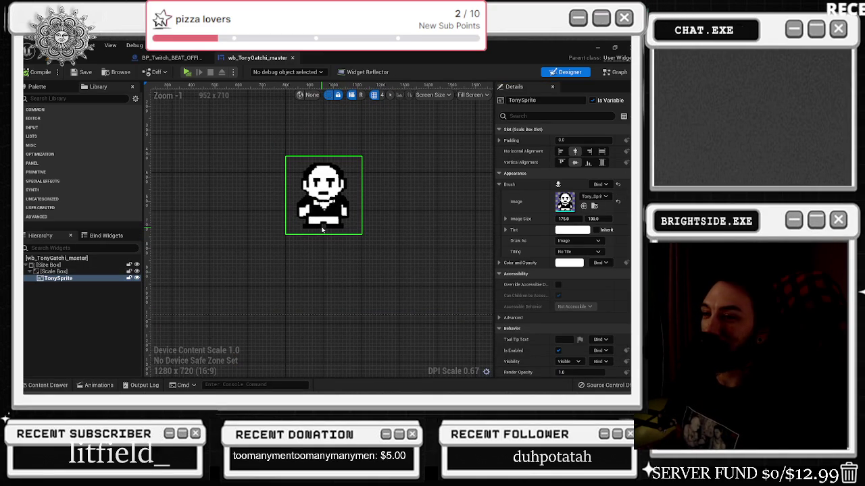
left_click(47, 385)
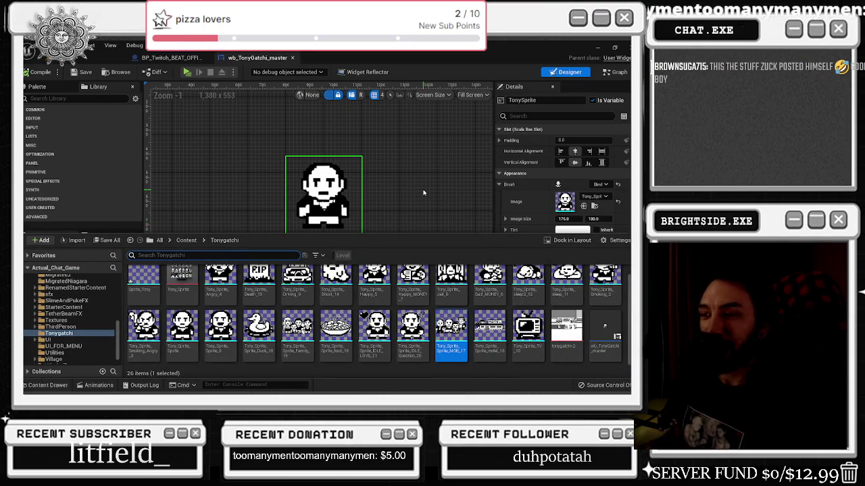
scroll(423, 187, "down", 1)
left_click_drag(395, 219, 370, 181)
left_click(47, 385)
scroll(294, 301, "up", 1)
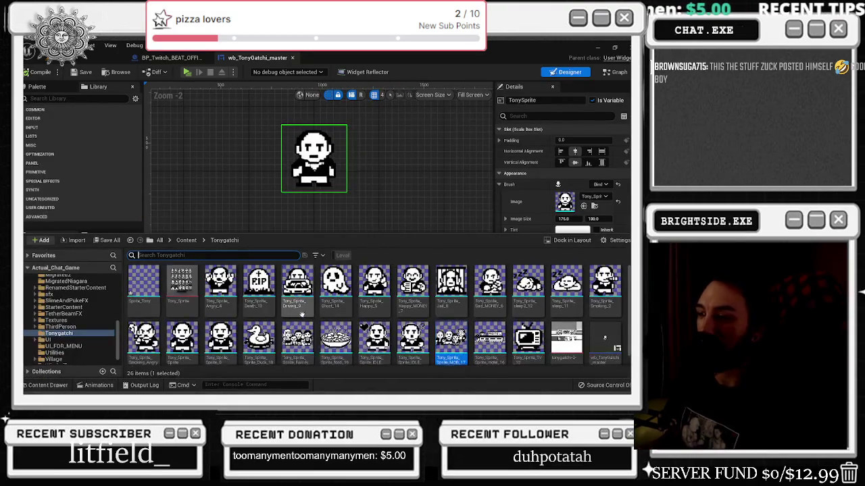
mouse_move(381, 233)
left_mouse_down()
mouse_move(381, 244)
mouse_move(381, 231)
left_mouse_up()
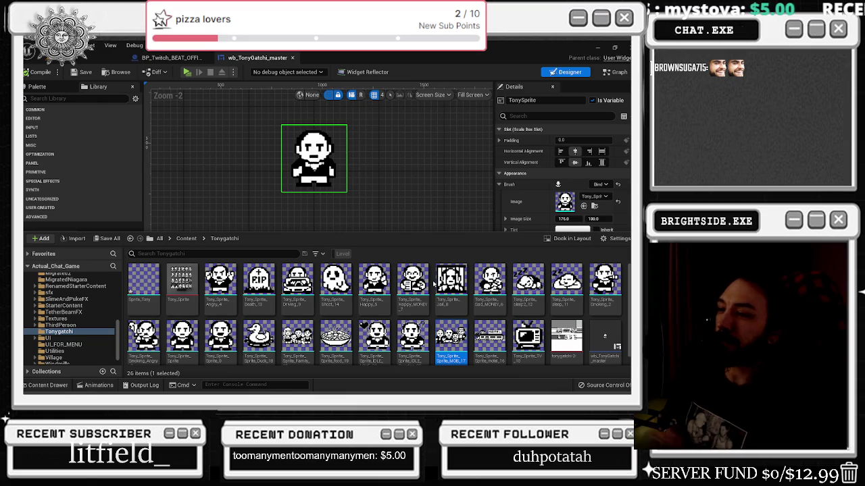
Select the Scale Box and TonySprite image, then show BP_Twitch_BEAT_OFFICES with the Content Drawer
scroll(379, 182, "down", 2)
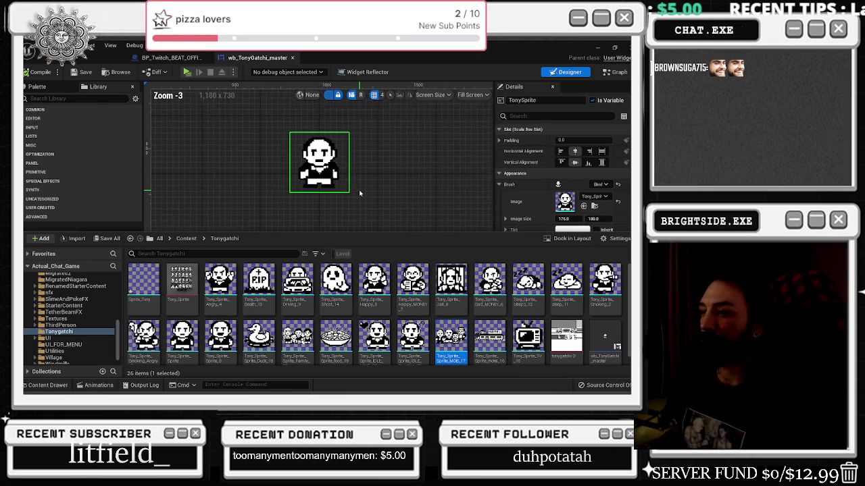
left_click(399, 170)
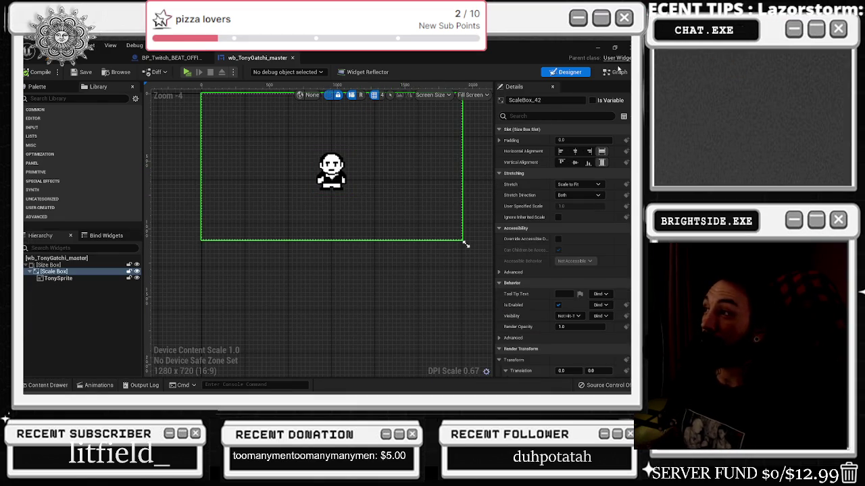
left_click(83, 279)
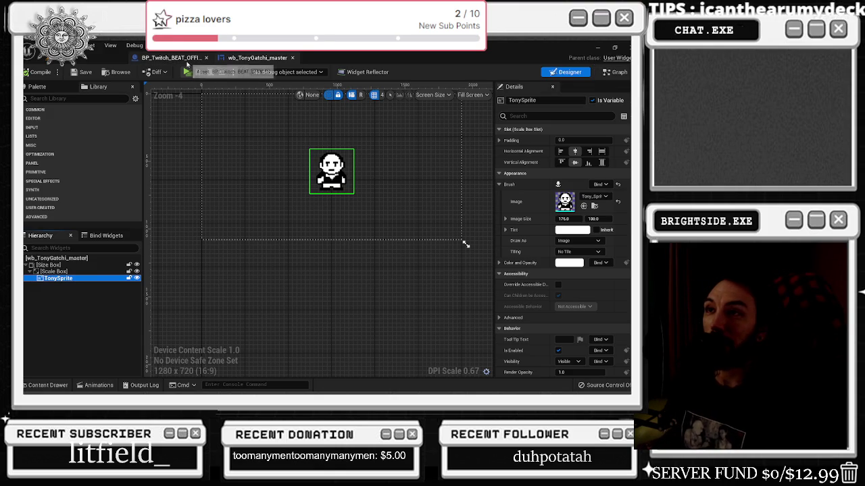
left_click(169, 58)
left_click(47, 385)
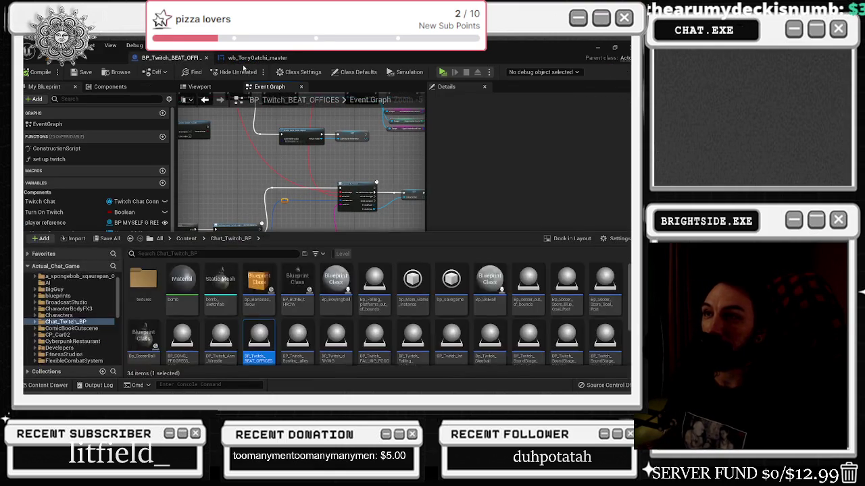
left_click(256, 57)
left_click(51, 386)
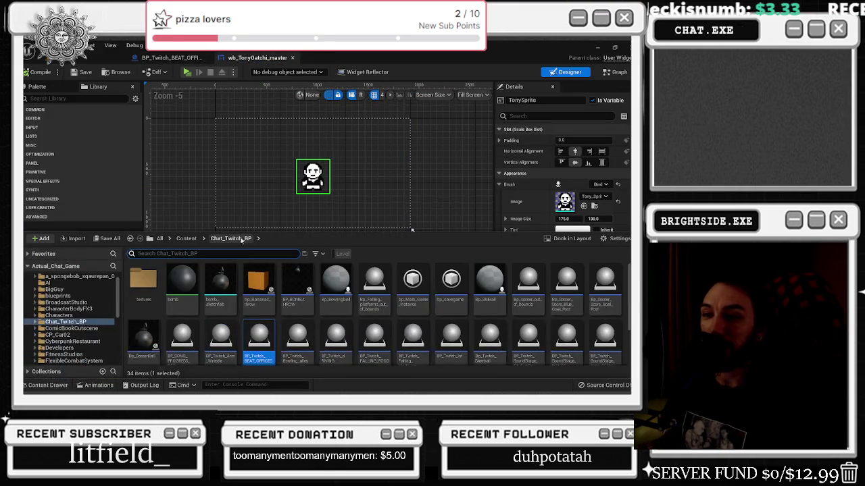
left_click(102, 58)
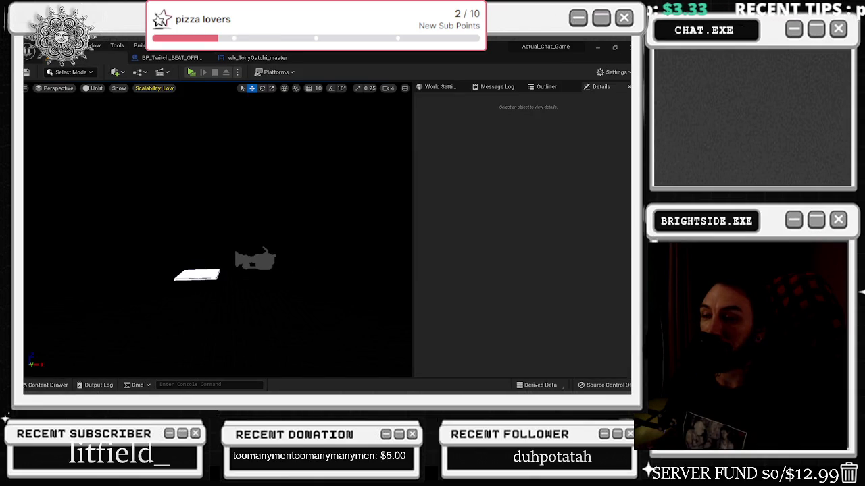
mouse_move(202, 259)
left_mouse_down()
mouse_move(176, 263)
mouse_move(237, 273)
left_mouse_up()
left_click(283, 191)
left_click_drag(321, 179, 332, 149)
left_click(45, 385)
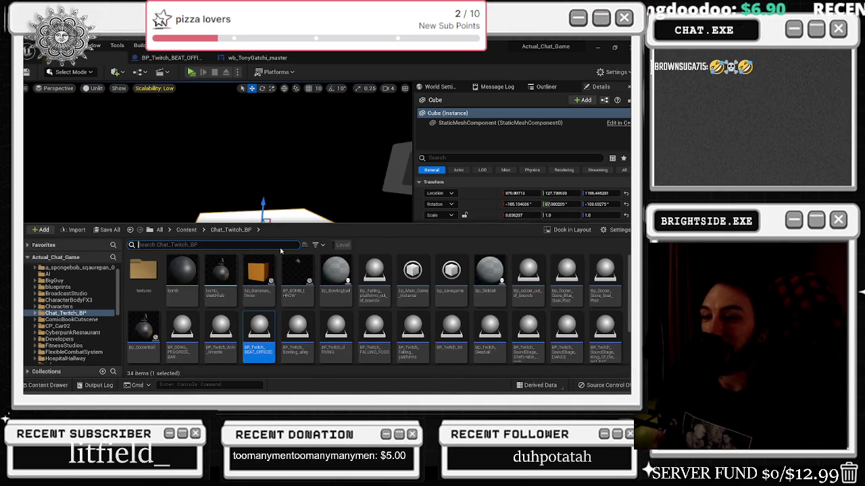
scroll(61, 272, "up", 2)
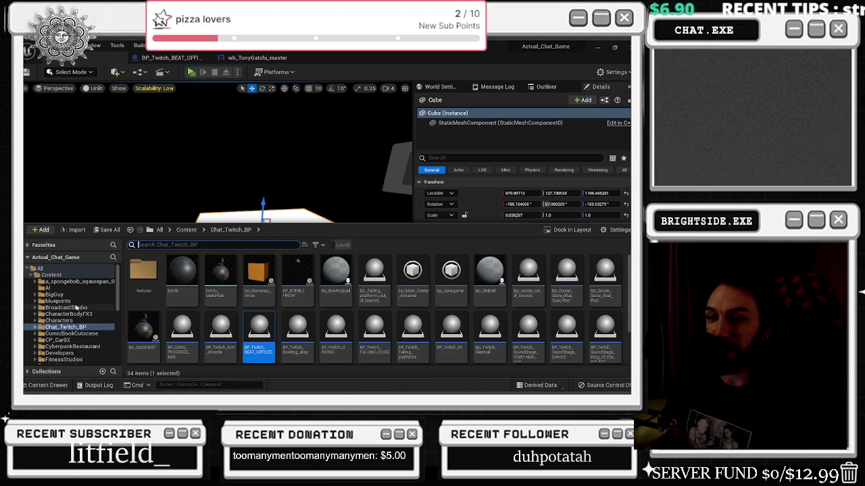
left_click(60, 269)
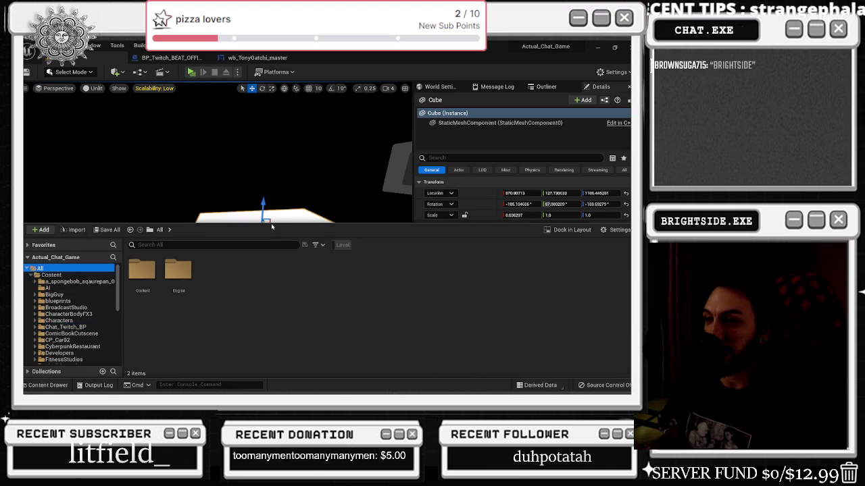
mouse_move(271, 225)
left_mouse_down()
mouse_move(247, 255)
mouse_move(232, 243)
left_mouse_up()
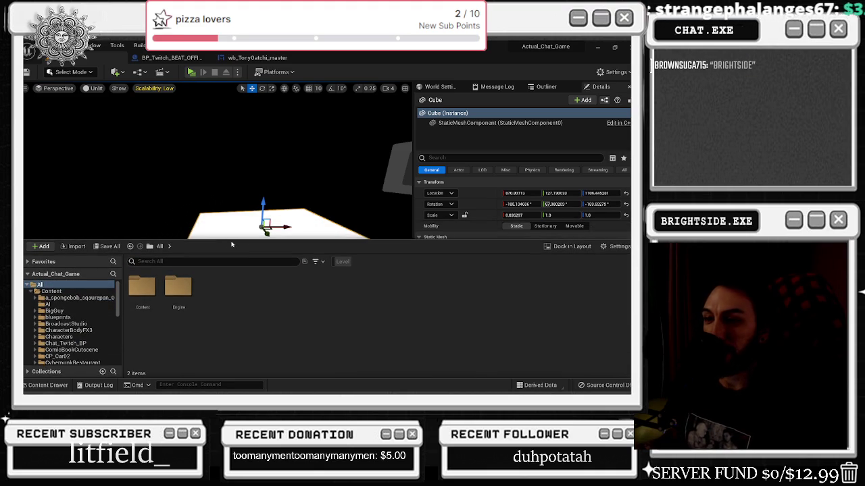
left_click(223, 220)
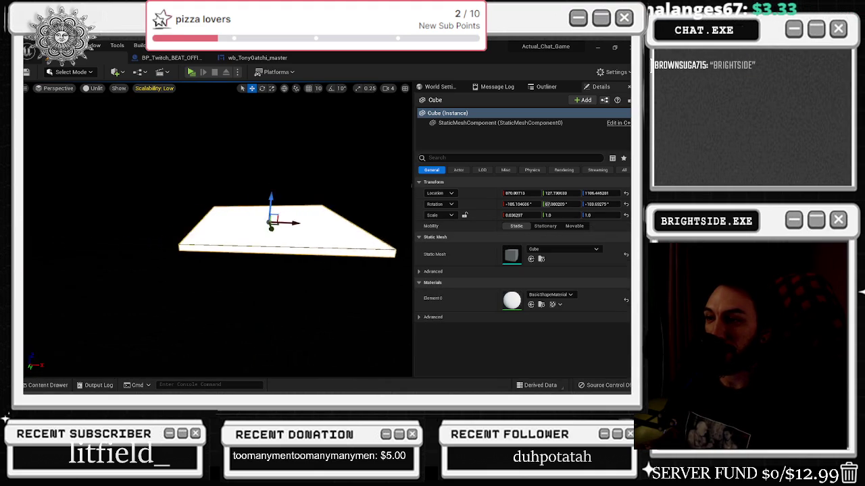
left_click(59, 385)
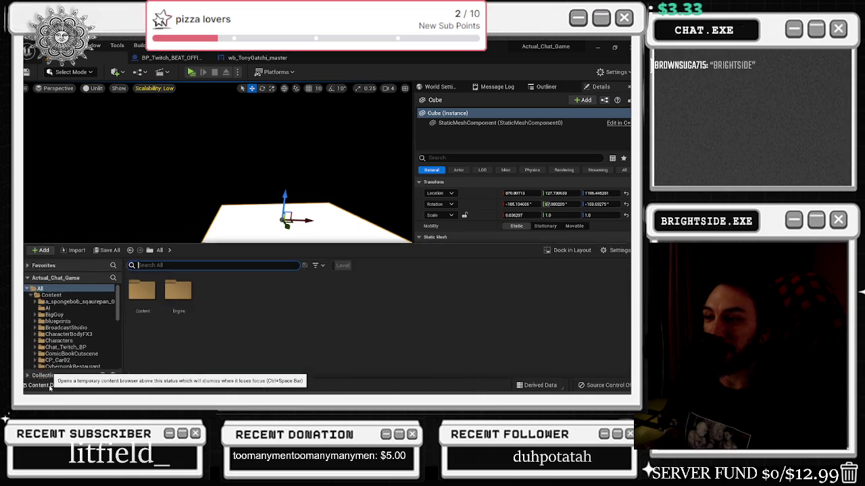
left_click(171, 224)
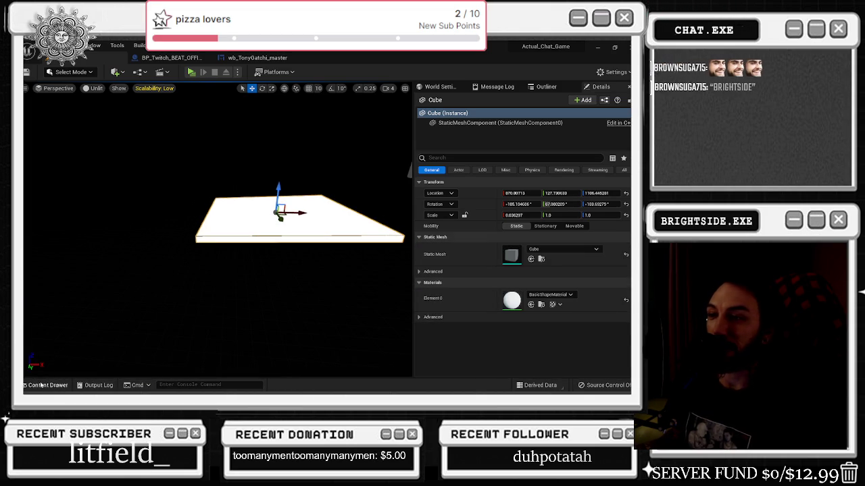
left_click(47, 385)
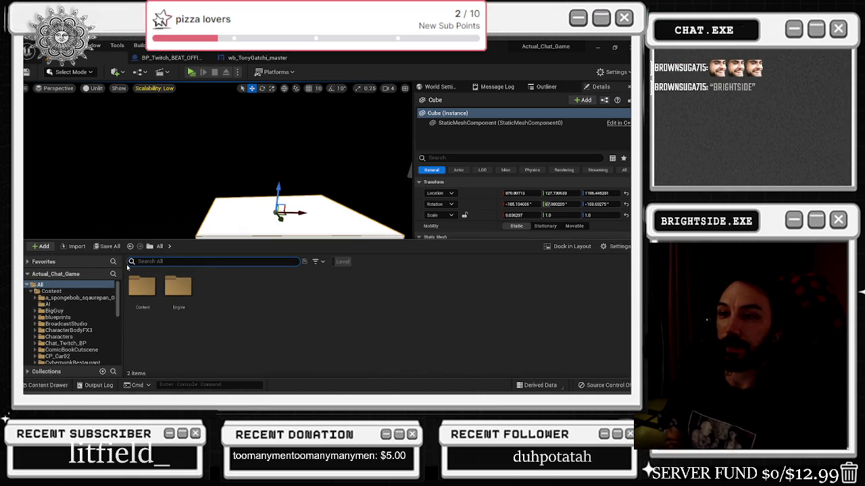
type("rtm")
key("Escape")
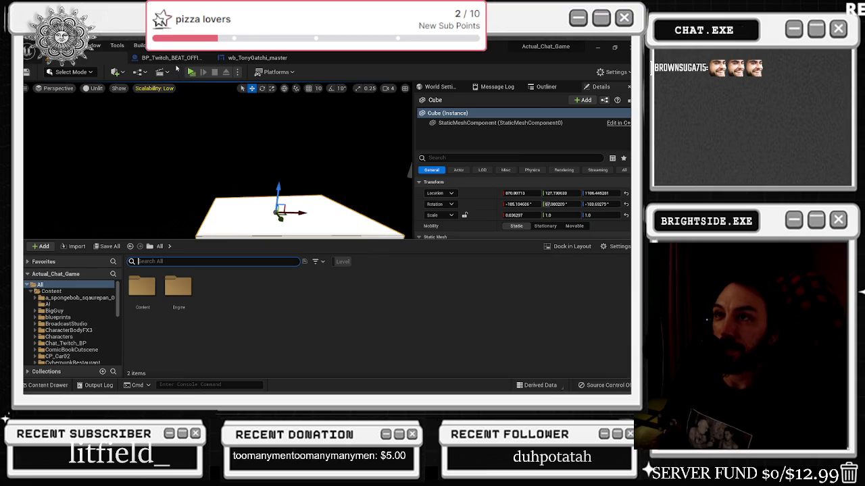
left_click(172, 58)
key("ctrl+b")
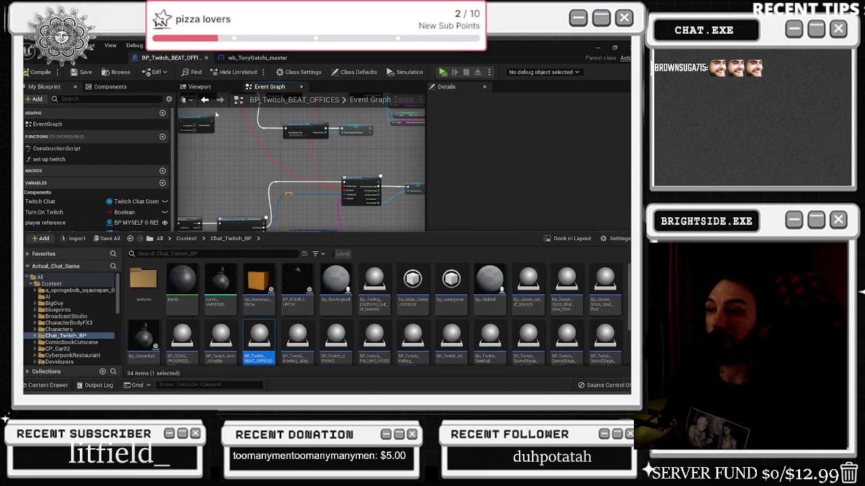
Drag BP_Twitch_BEAT_OFFICES into the level and position it above the white plane
left_click(101, 58)
mouse_move(398, 333)
left_mouse_down()
mouse_move(233, 206)
mouse_move(256, 201)
mouse_move(250, 213)
mouse_move(273, 169)
mouse_move(291, 170)
mouse_move(324, 214)
mouse_move(304, 218)
left_mouse_up()
mouse_move(249, 221)
left_mouse_down()
mouse_move(228, 218)
mouse_move(326, 228)
mouse_move(331, 256)
mouse_move(320, 264)
mouse_move(296, 235)
mouse_move(312, 244)
mouse_move(305, 237)
mouse_move(243, 207)
left_mouse_up()
Rotate the placed actor about 2 degrees around Z, framing it closely in the viewport
key("e")
left_click_drag(137, 110, 176, 108)
mouse_move(404, 307)
left_mouse_down()
mouse_move(307, 247)
mouse_move(319, 257)
mouse_move(217, 161)
left_mouse_up()
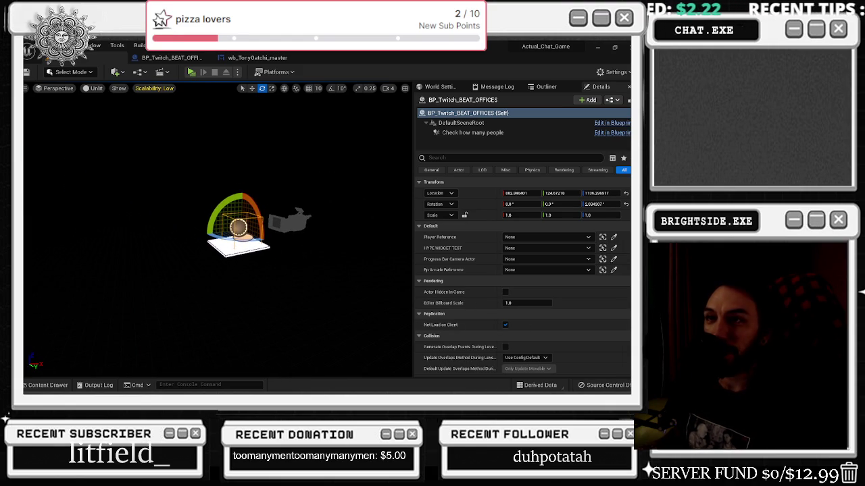
mouse_move(197, 175)
left_mouse_down()
mouse_move(197, 162)
mouse_move(198, 175)
left_mouse_up()
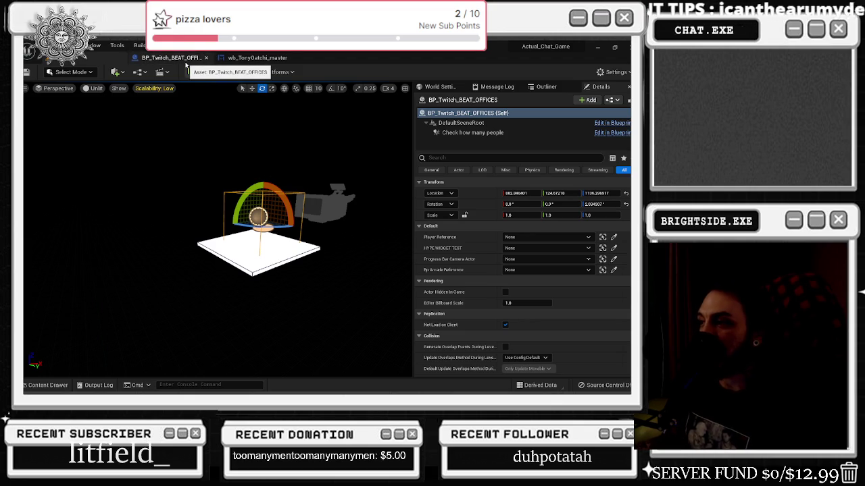
mouse_move(270, 202)
left_mouse_down()
mouse_move(270, 181)
mouse_move(270, 196)
left_mouse_up()
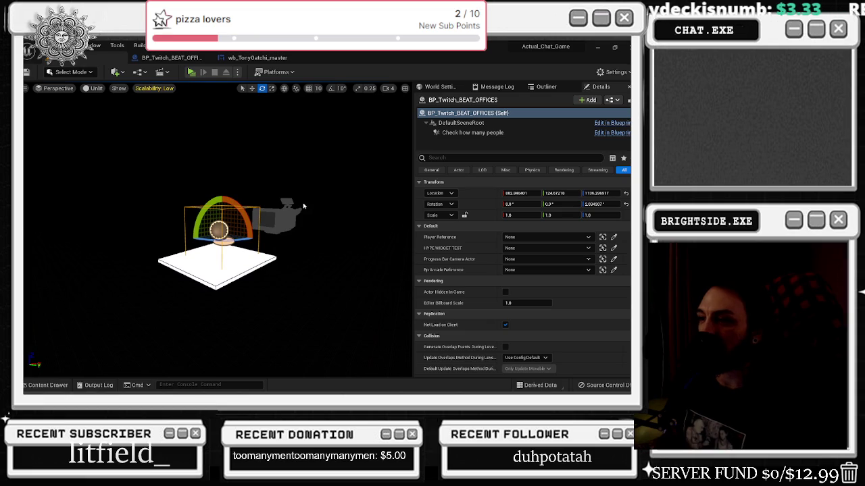
key("ctrl+space")
scroll(279, 332, "down", 2)
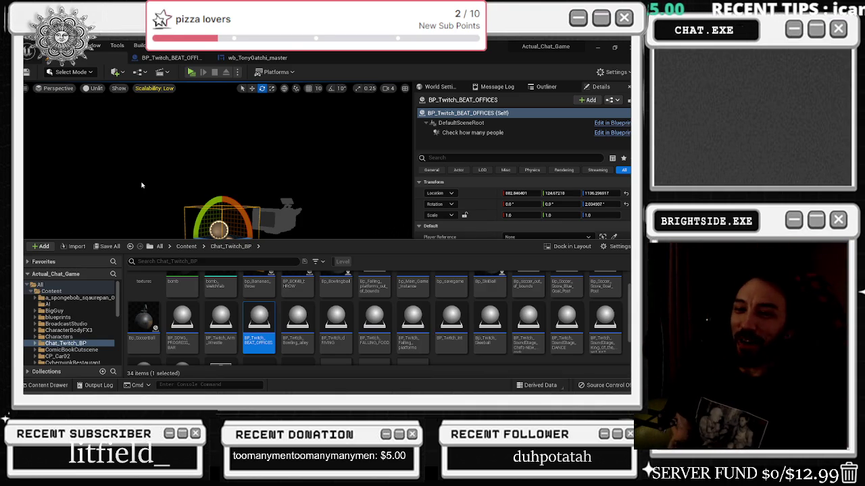
key("alt+Tab")
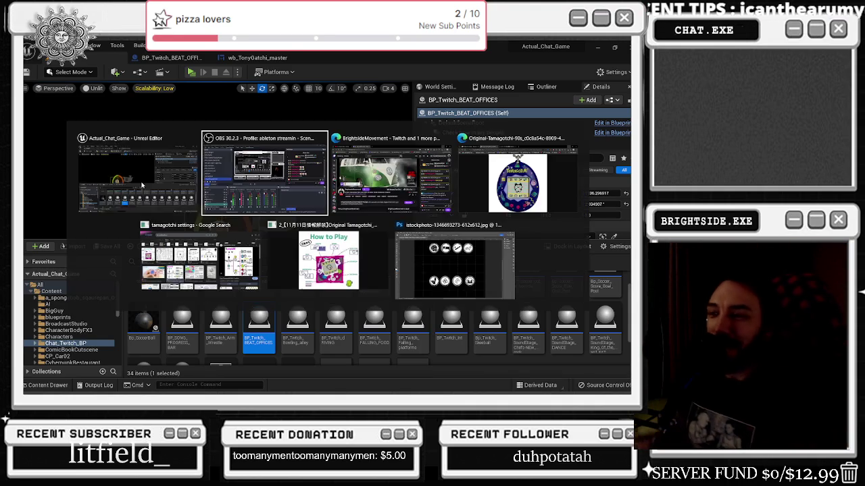
left_click(408, 190)
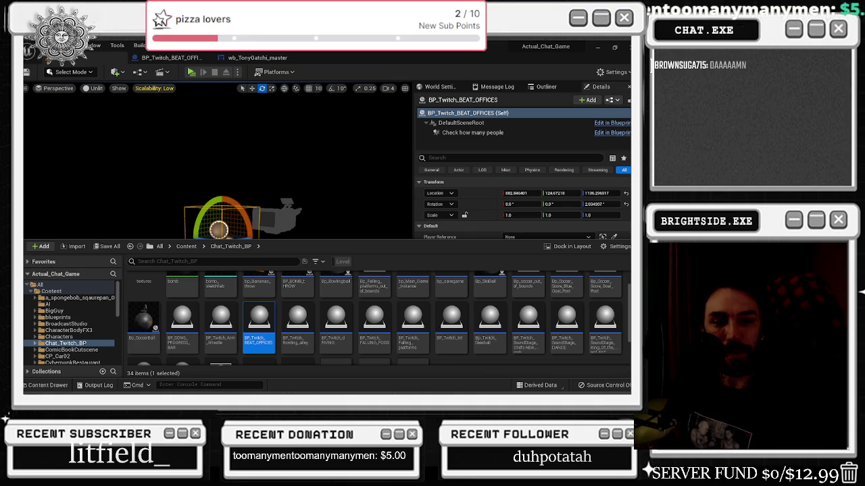
key("alt+Tab")
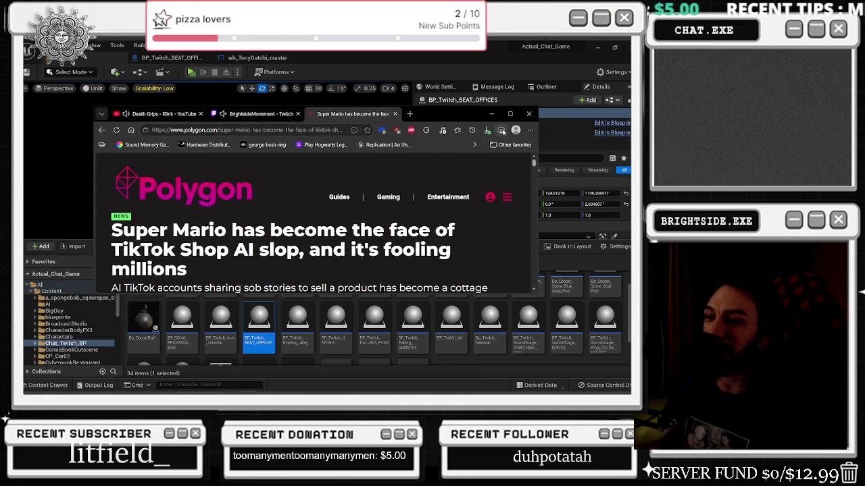
Maximize Edge, scroll the Polygon Mario article to its embedded TikTok, and open the creator's profile
left_click(510, 114)
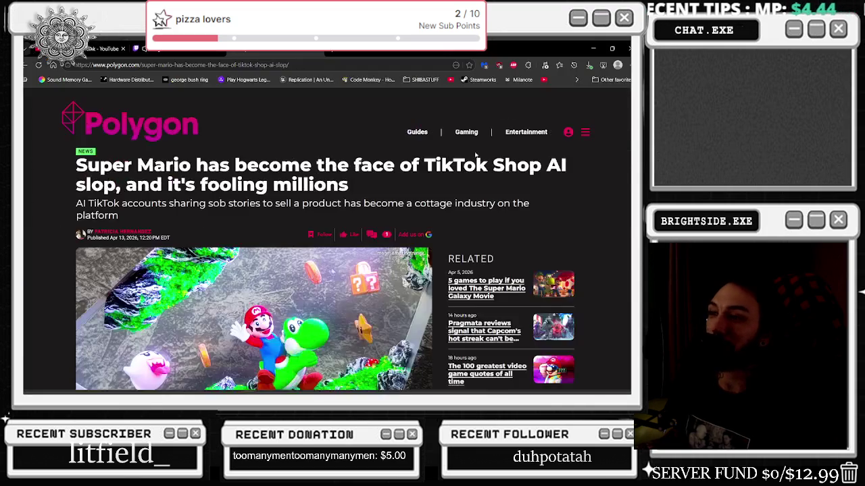
scroll(231, 274, "down", 3)
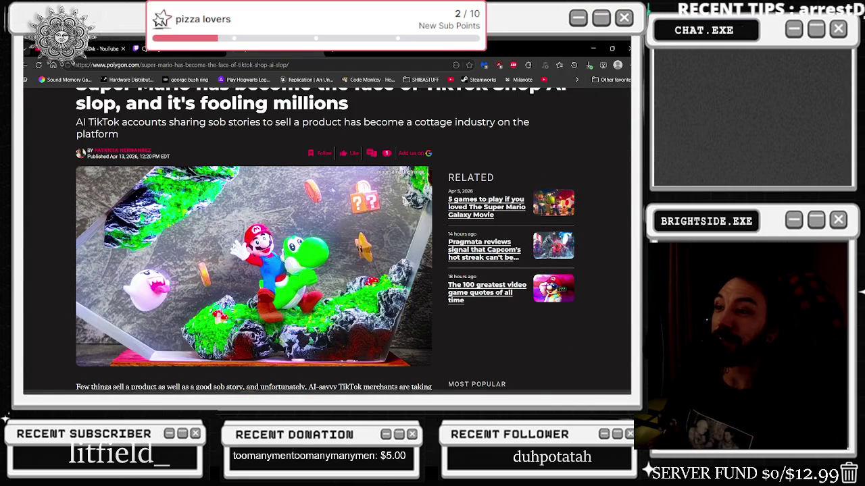
scroll(213, 209, "down", 5)
scroll(213, 209, "down", 2)
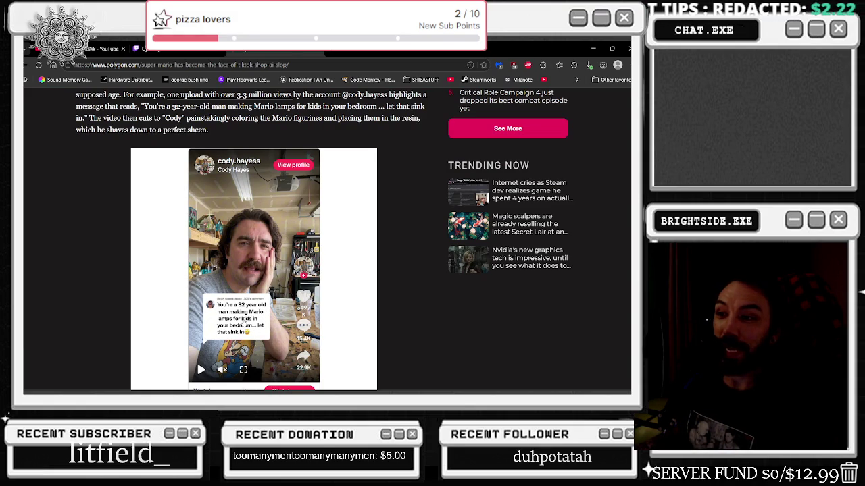
scroll(253, 334, "down", 1)
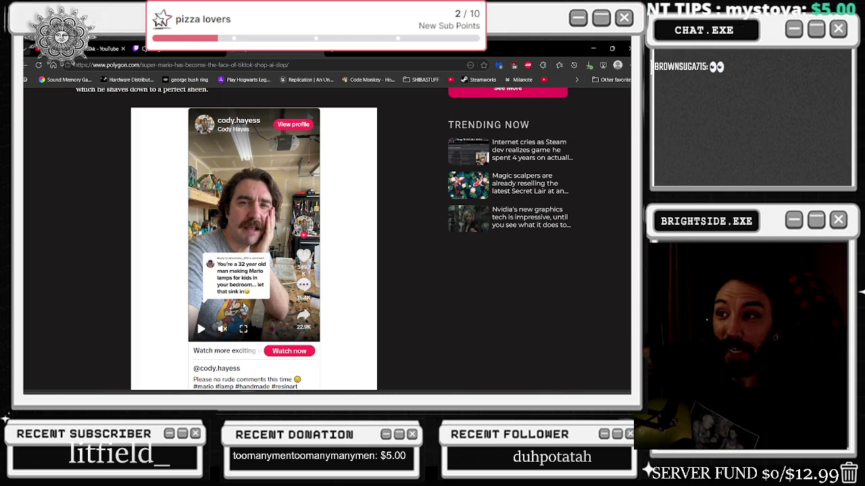
left_click(218, 369)
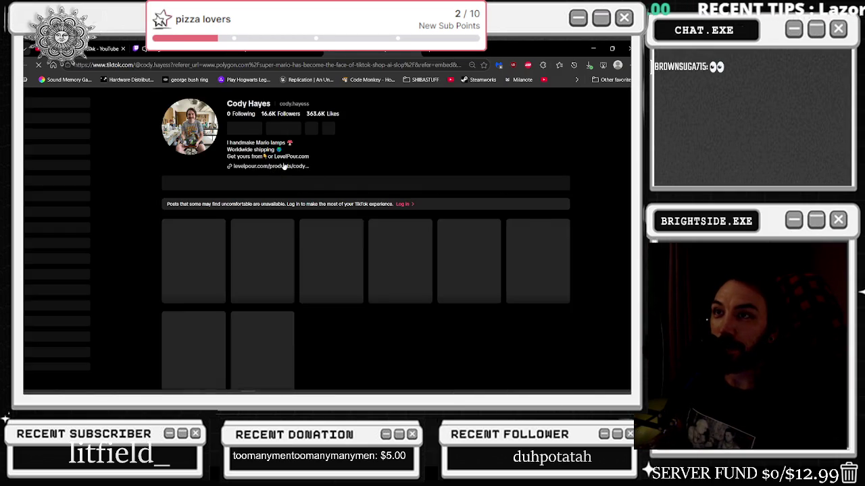
Open the 'Just watched' Mario lamp video from the profile, then pause, resume and pause it
left_click(281, 349)
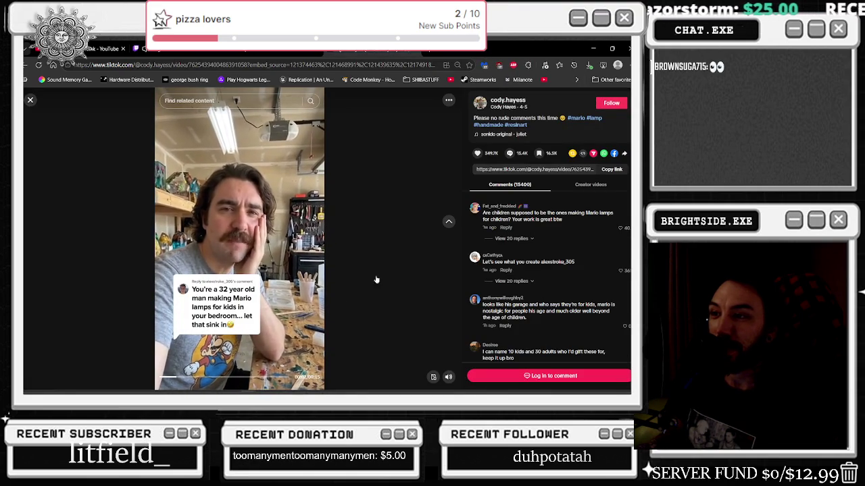
left_click(28, 65)
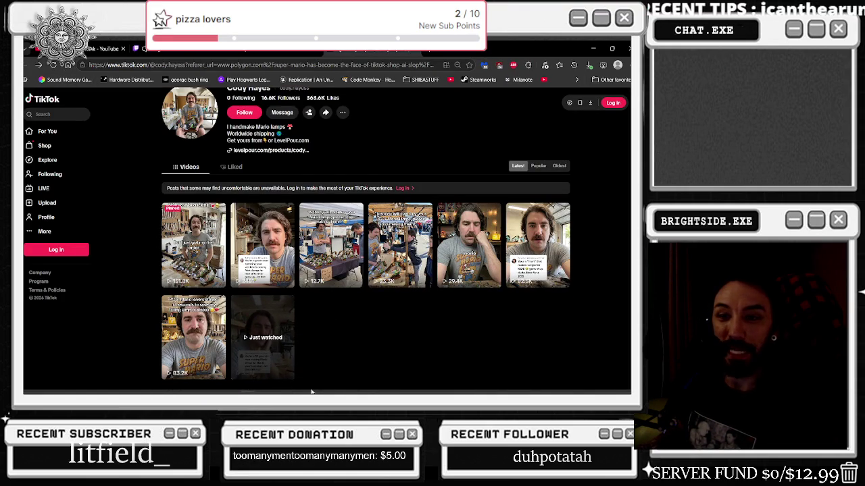
left_click(267, 348)
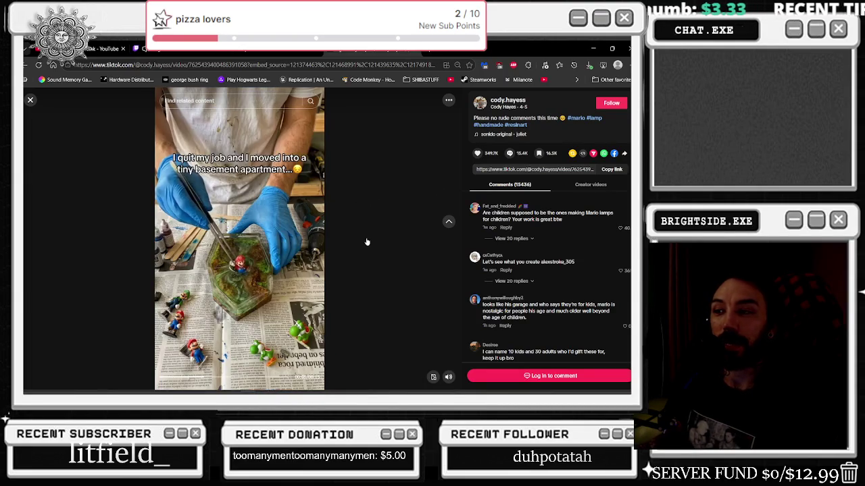
key("space")
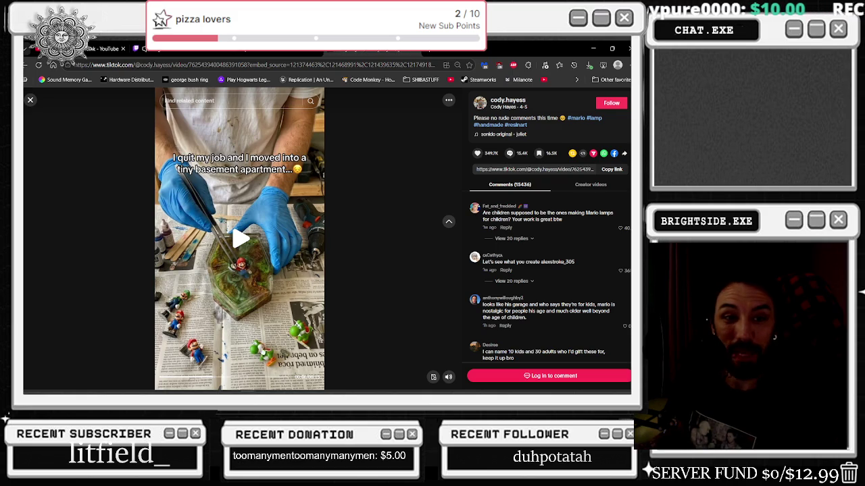
left_click(238, 238)
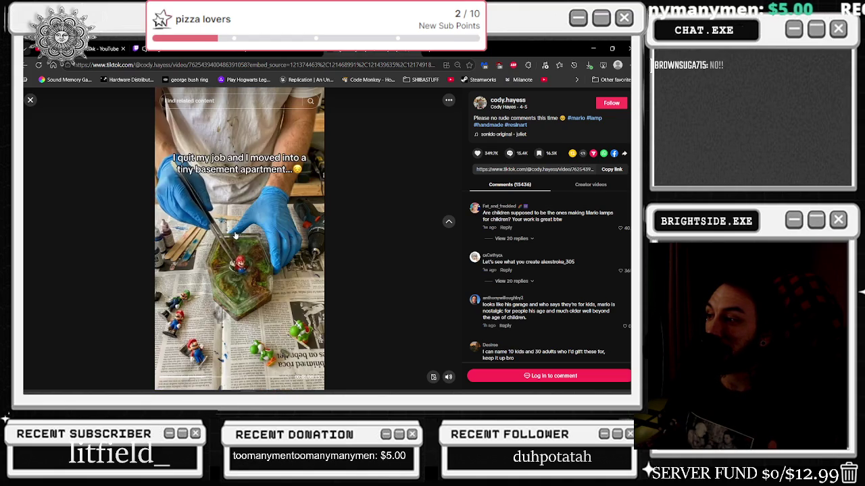
left_click(235, 235)
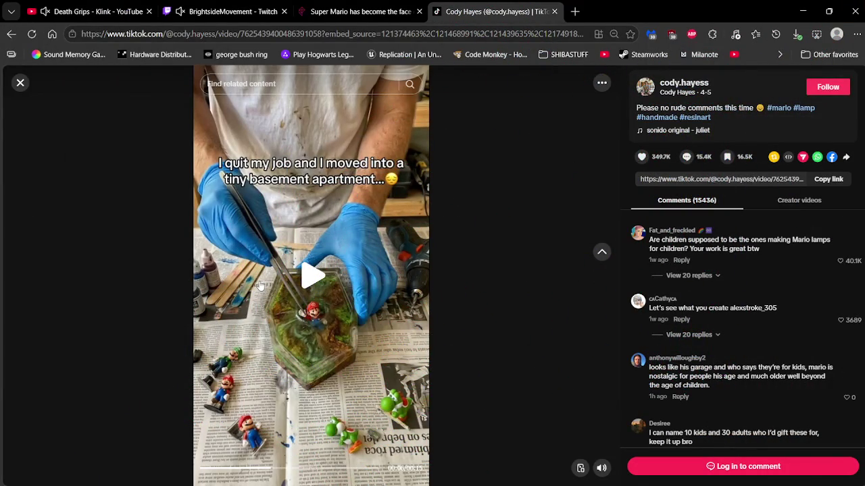
scroll(262, 292, "down", 1)
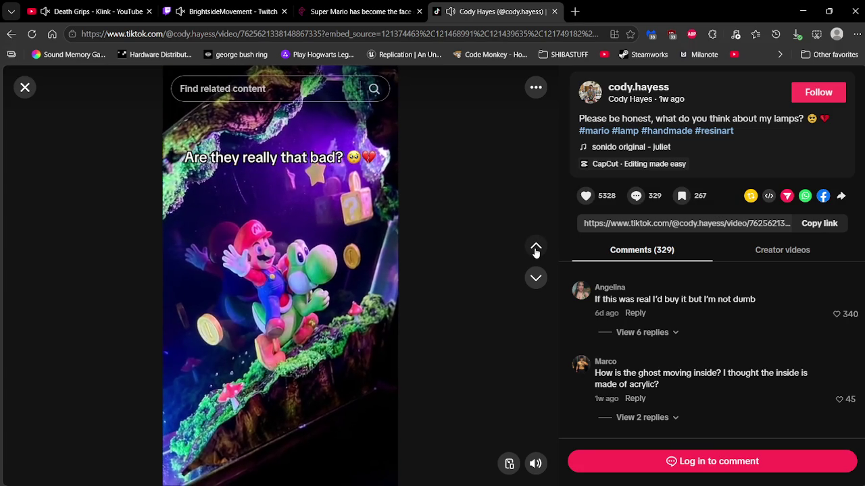
left_click(536, 249)
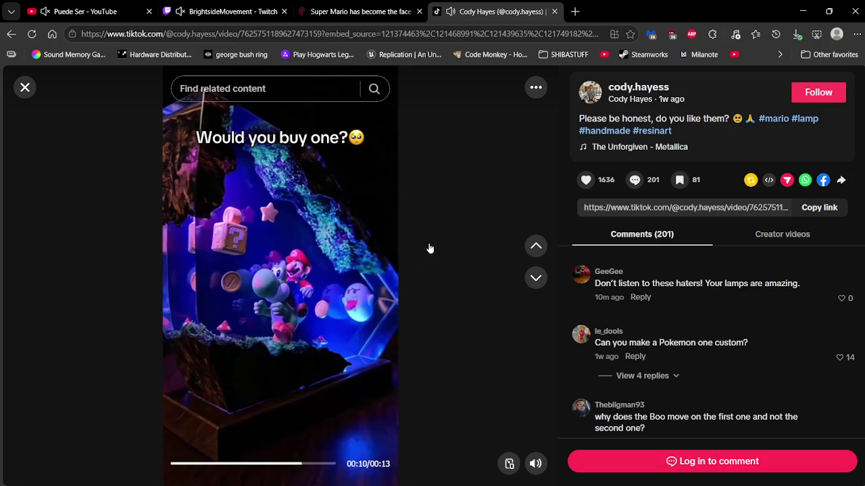
left_click(356, 305)
key("alt+Left")
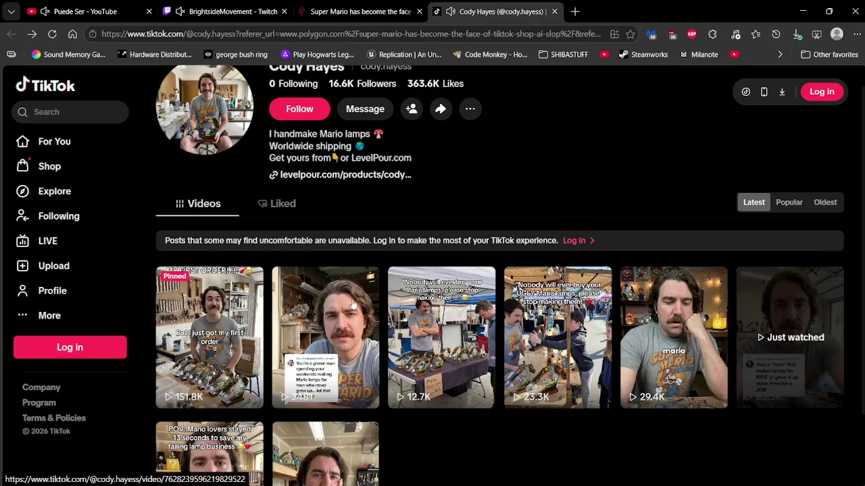
scroll(485, 343, "down", 1)
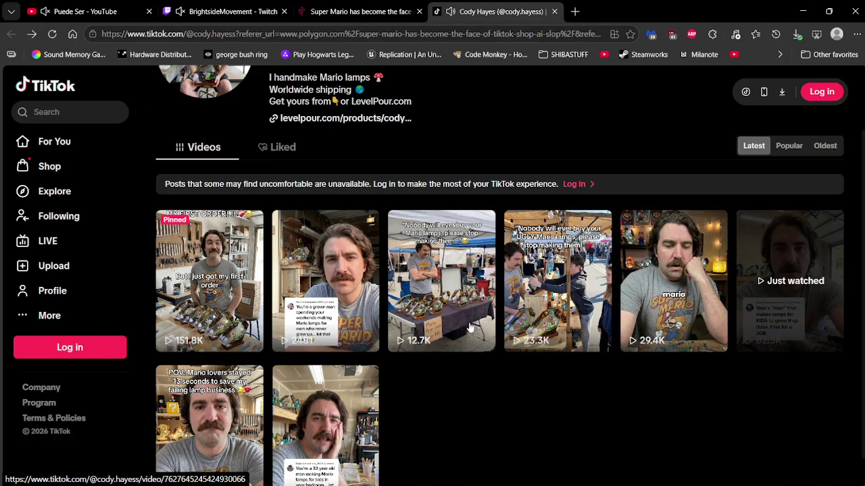
left_click(485, 343)
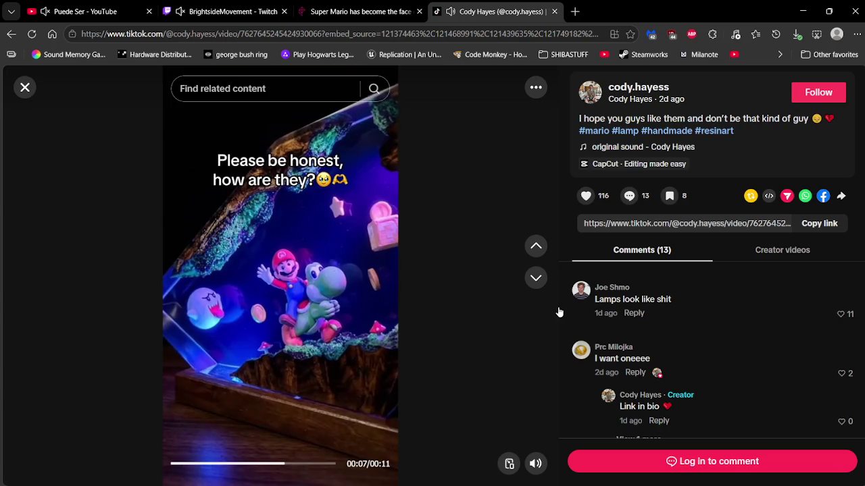
key("alt+Left")
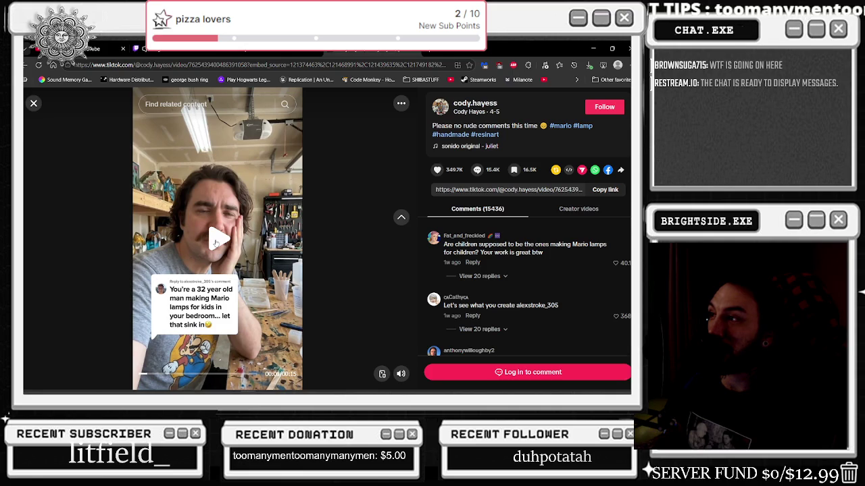
Replay the lamp video, rewinding it slightly, then close the viewer
key("Escape")
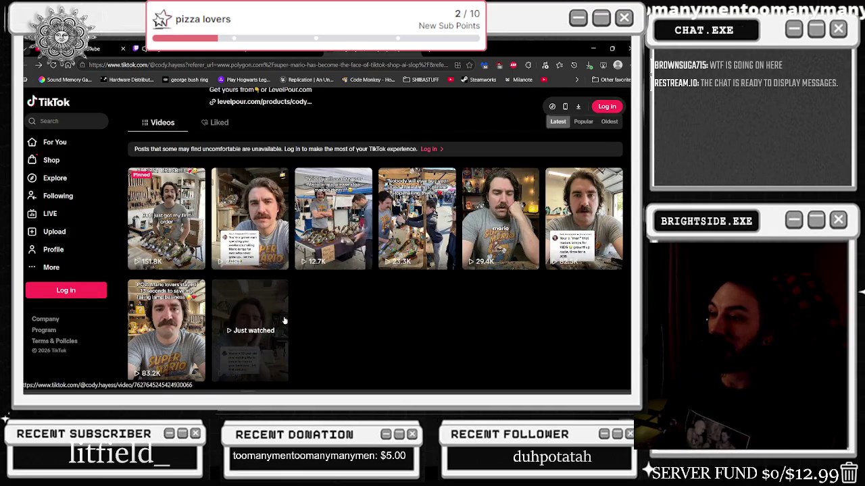
left_click(277, 338)
left_click(262, 253)
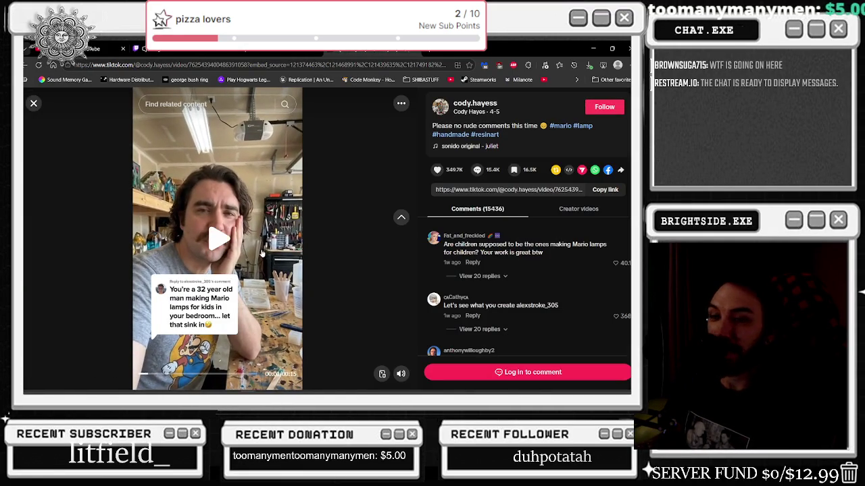
left_click(242, 249)
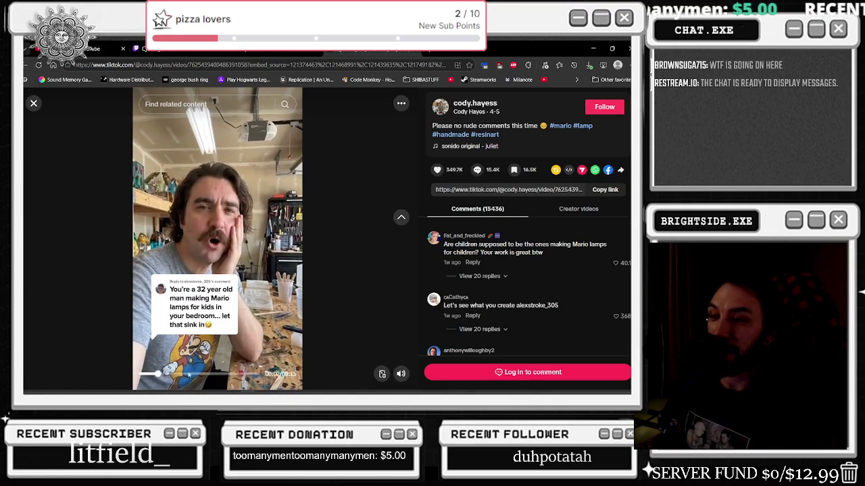
left_click(177, 374)
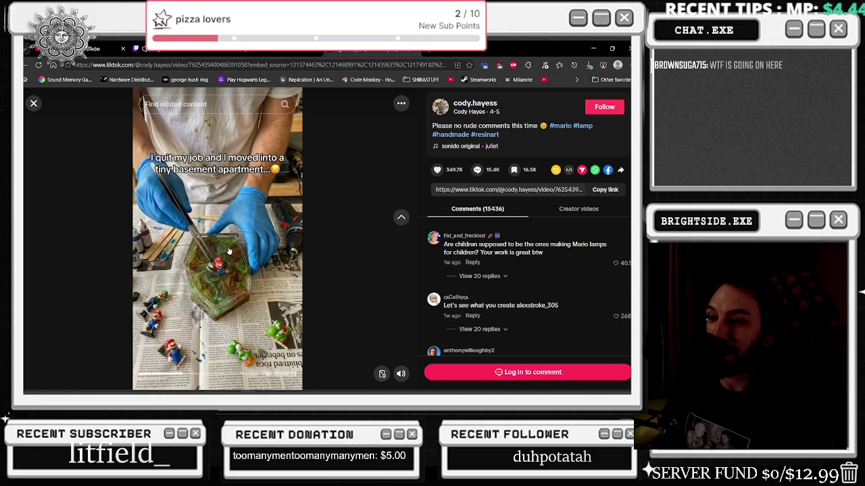
left_click(164, 249)
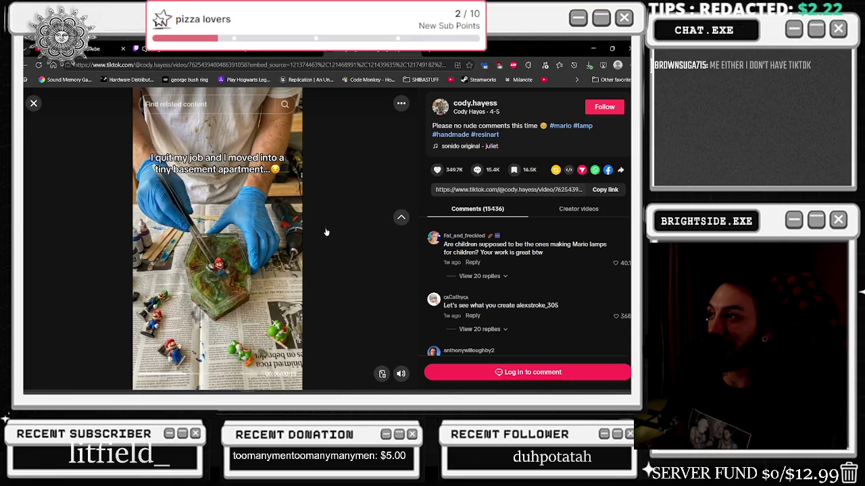
left_click(319, 251)
key("Escape")
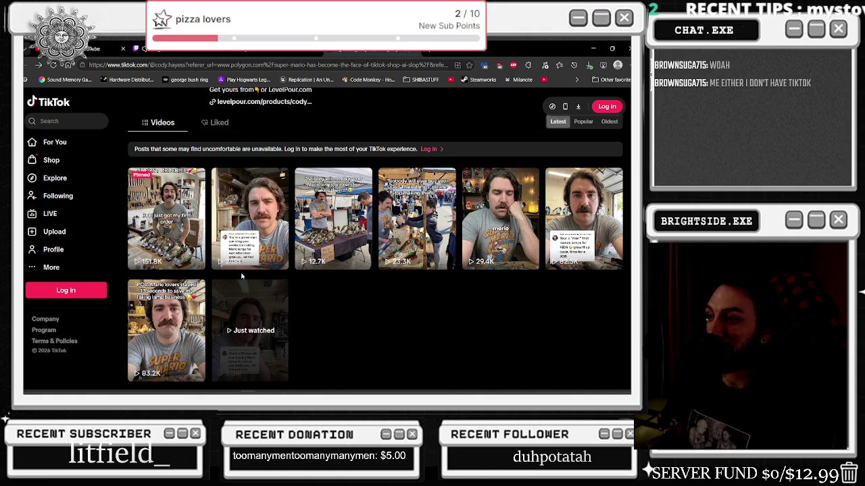
Watch the UGLY Mario lamps video, then return to the Polygon article
left_click(411, 201)
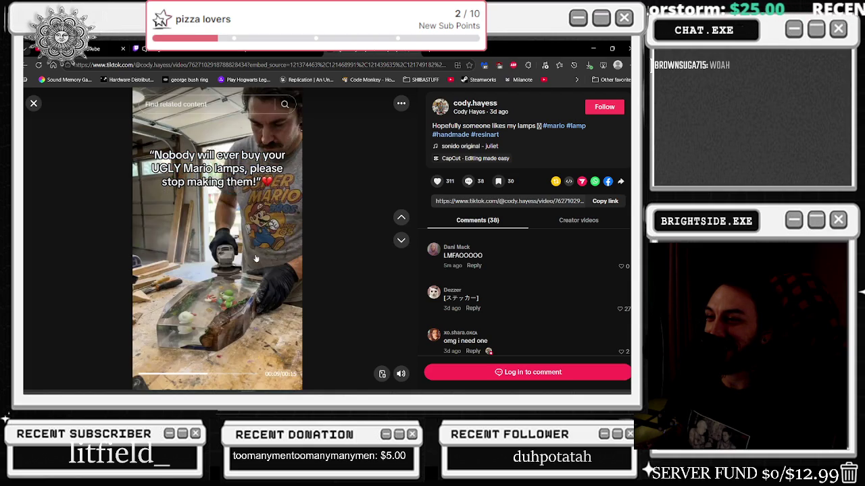
left_click(163, 210)
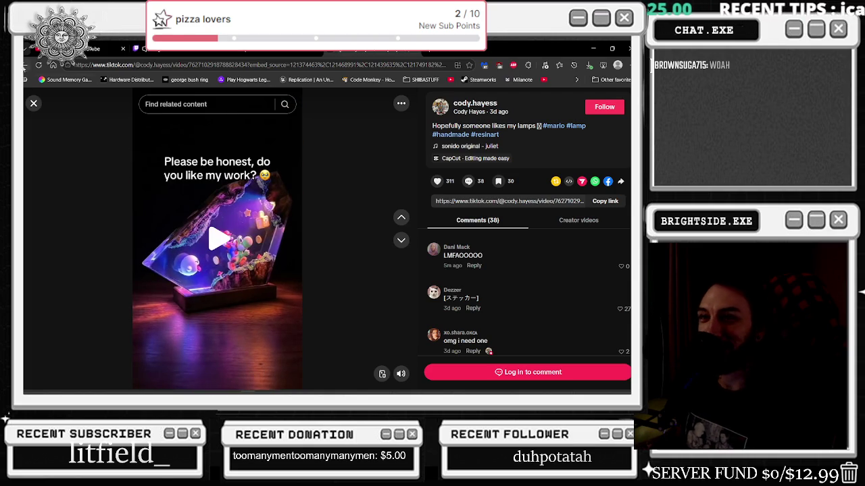
left_click(34, 103)
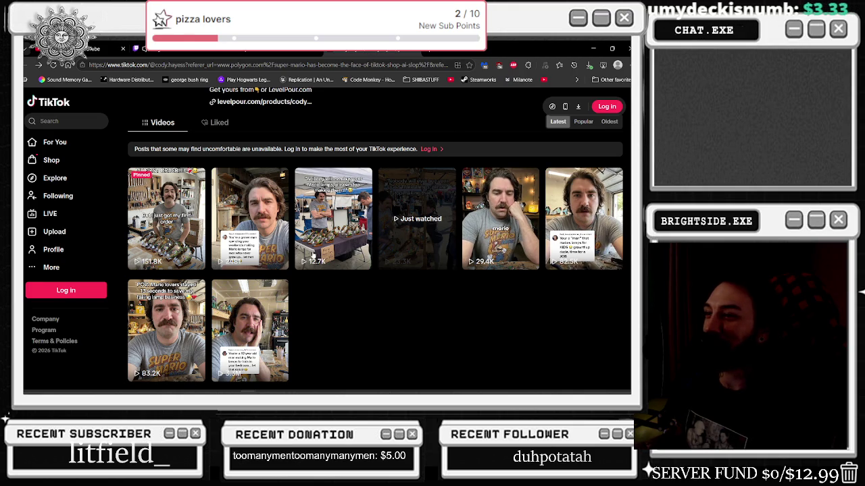
scroll(299, 253, "up", 2)
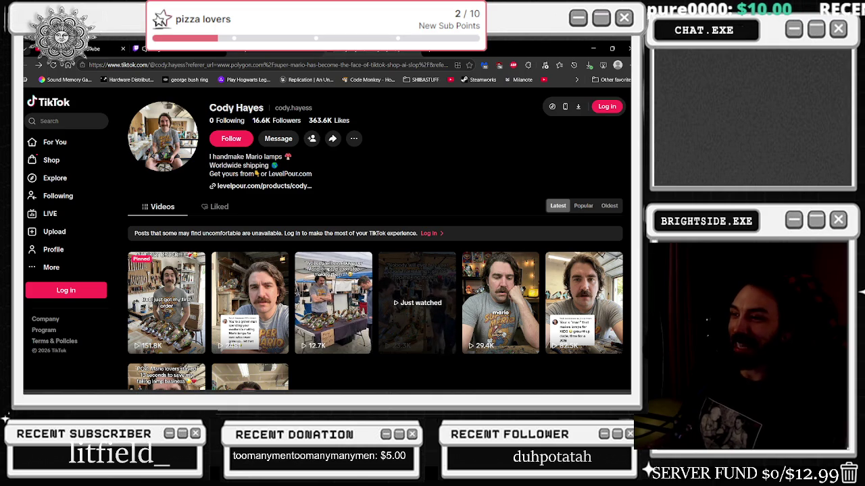
left_click(417, 51)
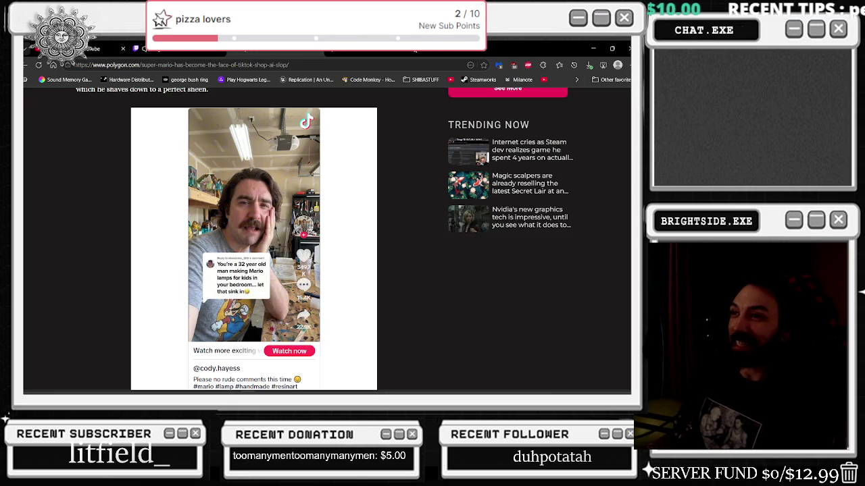
Read the Polygon article on AI Mario lamp sellers to the end, highlighting key lines, then close the tab
scroll(378, 156, "down", 4)
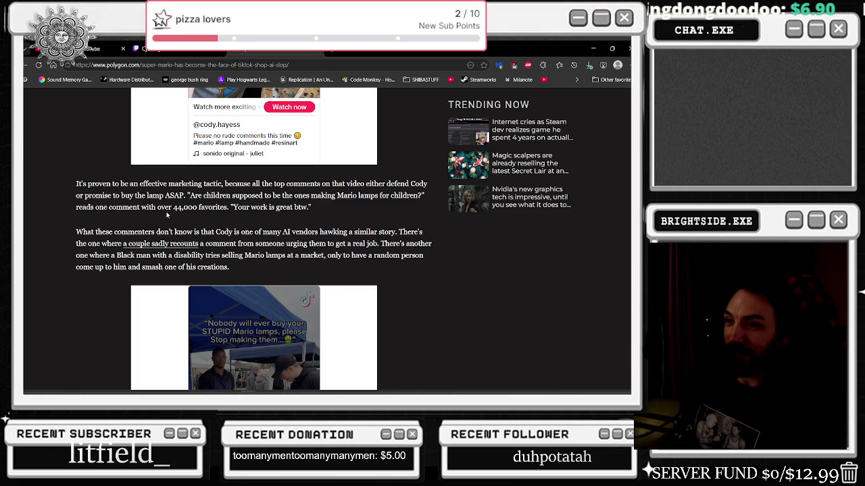
mouse_move(167, 206)
left_mouse_down()
mouse_move(300, 232)
mouse_move(408, 231)
left_mouse_up()
left_click(121, 231)
left_click(314, 257)
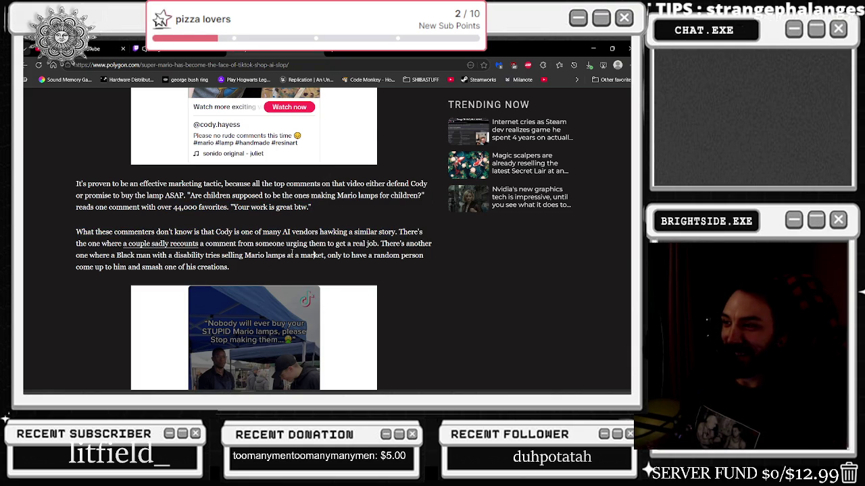
scroll(292, 255, "down", 10)
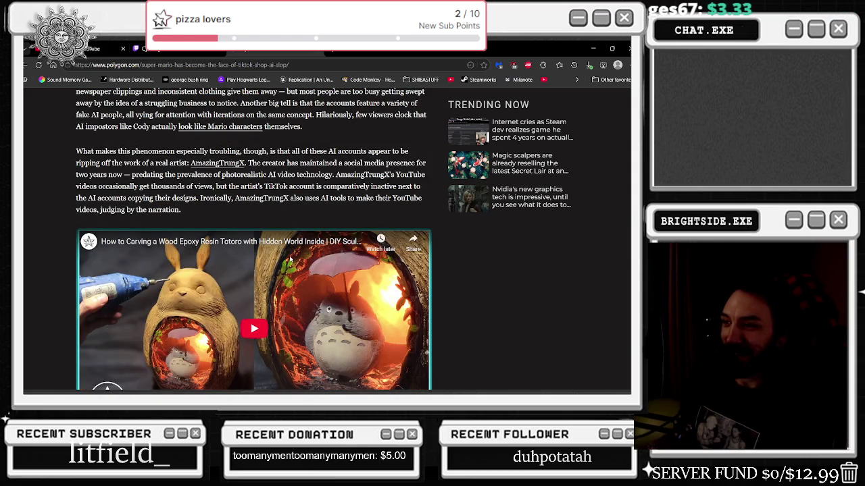
scroll(289, 262, "down", 15)
scroll(287, 263, "down", 5)
scroll(276, 277, "up", 10)
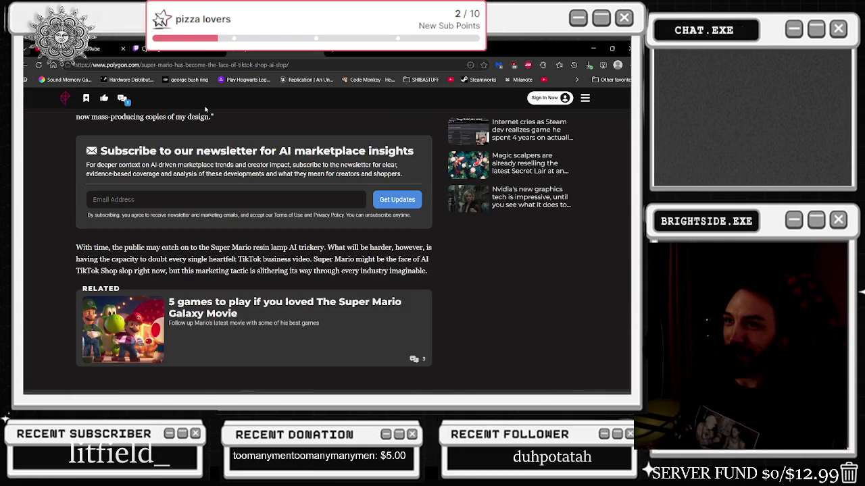
left_click(320, 52)
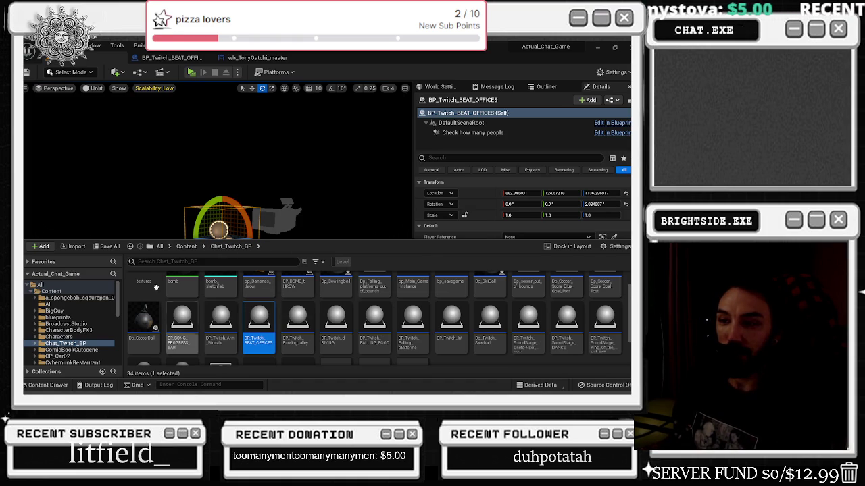
Inspect the placed actor up close in scale mode, then switch to the BP_Twitch_BEAT_OFFICES event graph
left_click_drag(256, 205, 203, 232)
key("r")
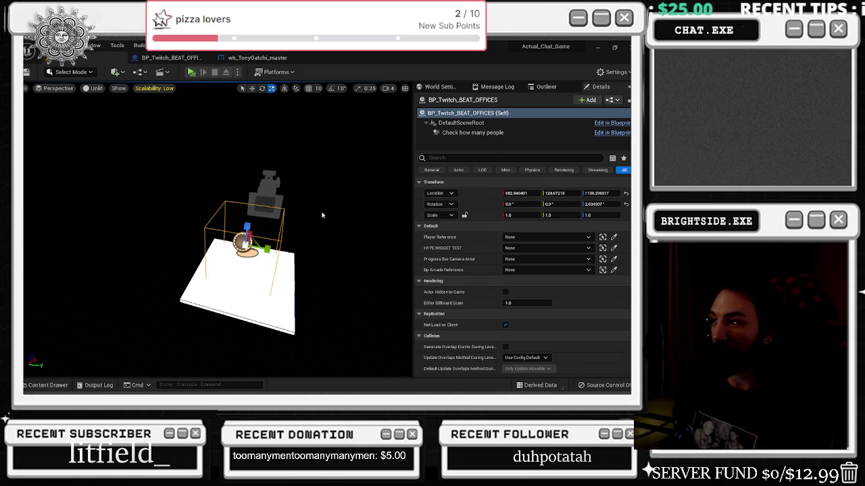
mouse_move(81, 183)
left_mouse_down()
mouse_move(81, 167)
mouse_move(81, 175)
mouse_move(131, 182)
left_mouse_up()
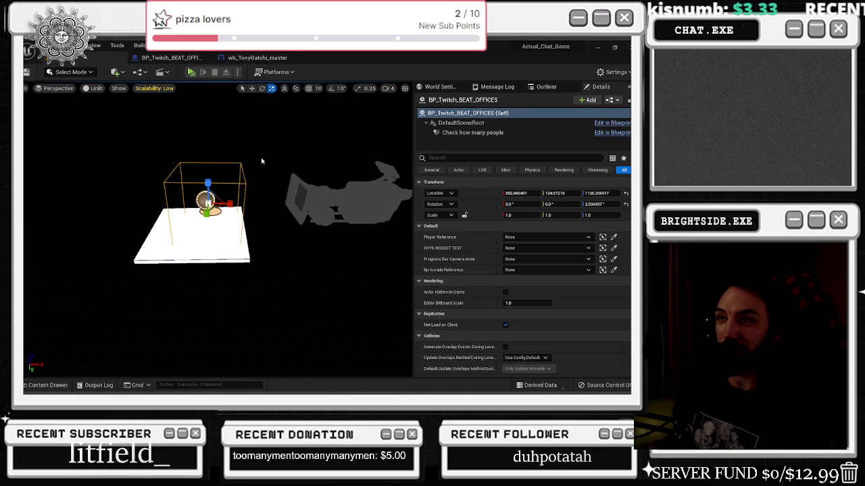
mouse_move(319, 181)
left_mouse_down()
mouse_move(319, 165)
mouse_move(310, 172)
left_mouse_up()
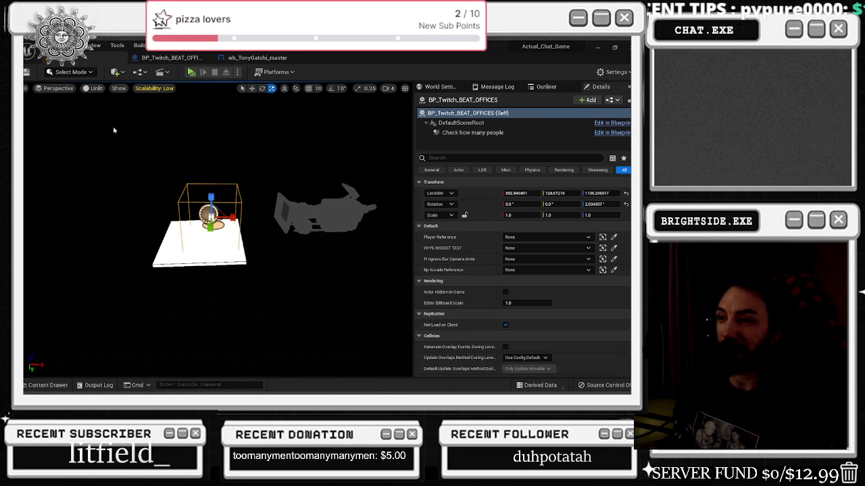
left_click(171, 58)
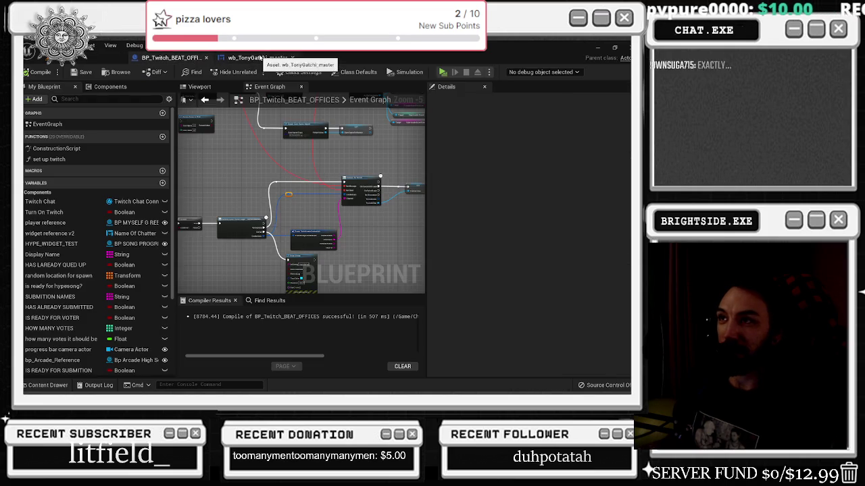
left_click(257, 58)
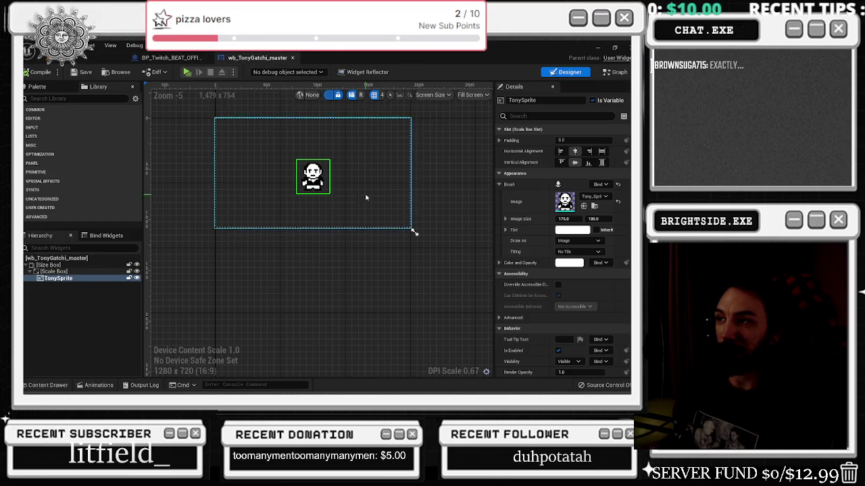
scroll(353, 210, "down", 1)
scroll(338, 205, "up", 1)
left_click_drag(341, 209, 349, 219)
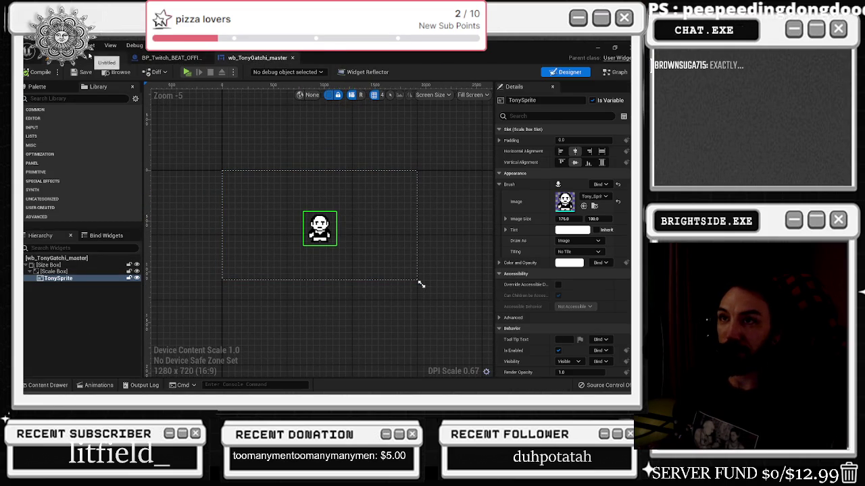
left_click(88, 56)
left_click(256, 58)
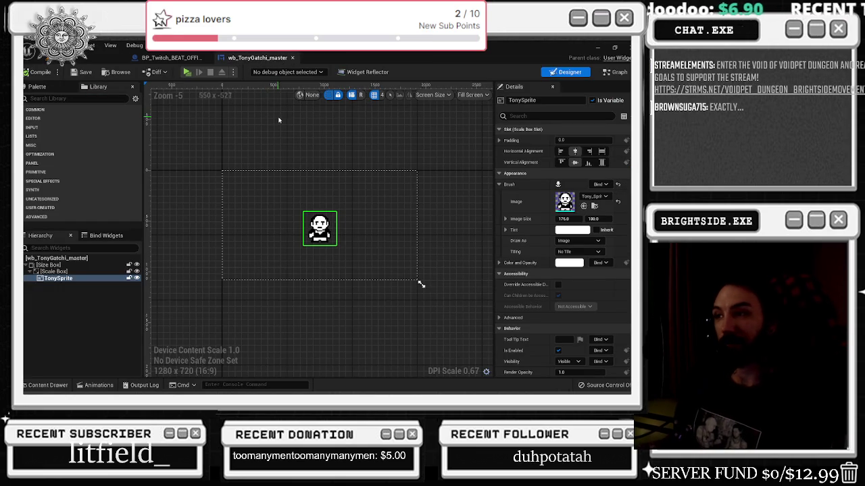
left_click(168, 57)
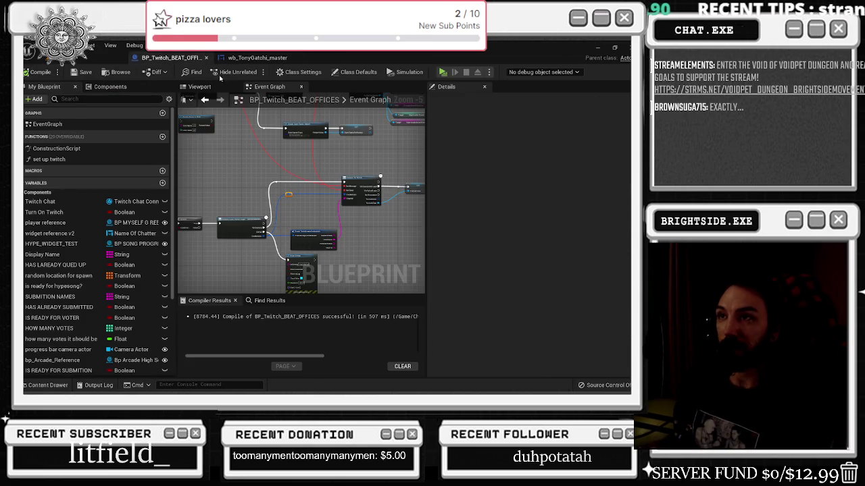
key("ctrl+b")
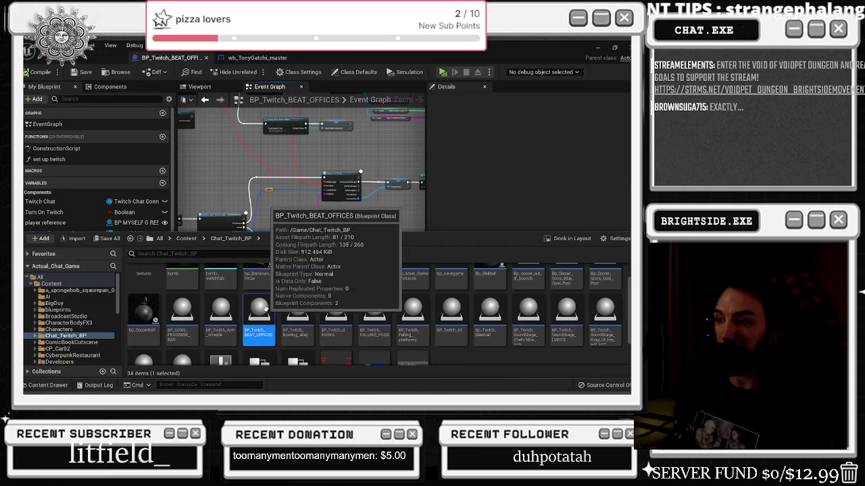
Duplicate the BP_Twitch_BEAT_OFFICES asset, rename the copy BP_Twitch_TonyGatchi, and return to the level
right_click(262, 306)
left_click(351, 152)
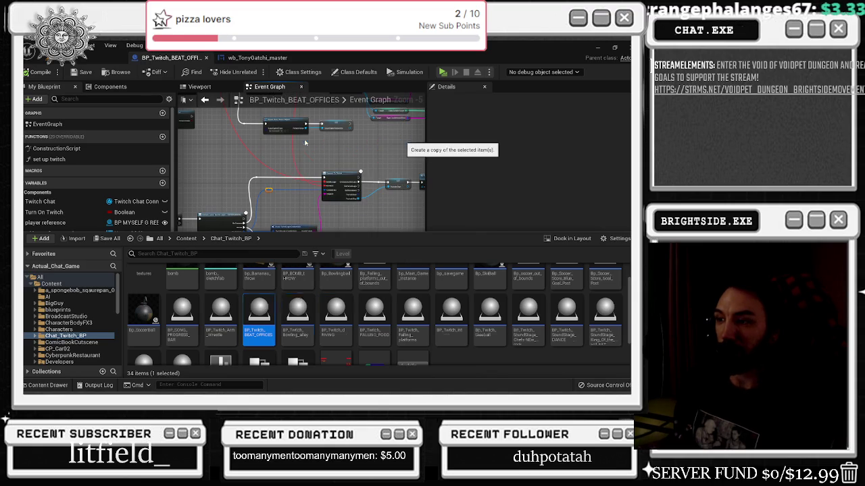
key("End")
key("BackSpace")
key("BackSpace")
key("BackSpace")
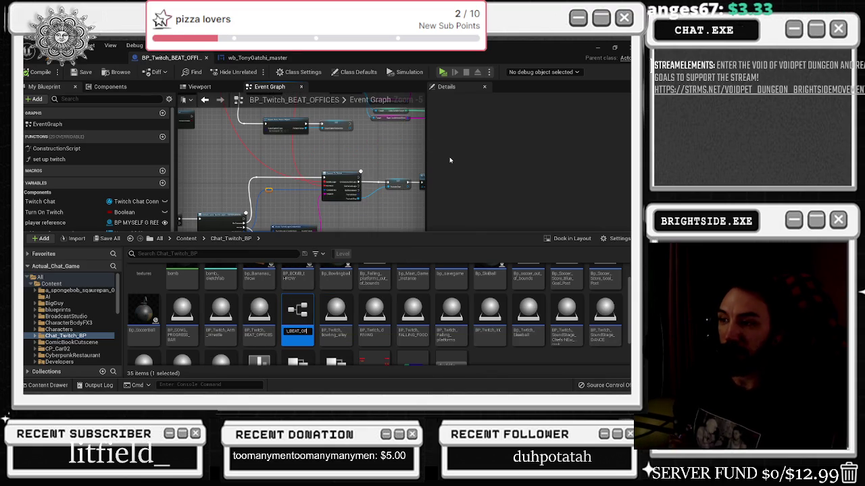
type("1Tony_")
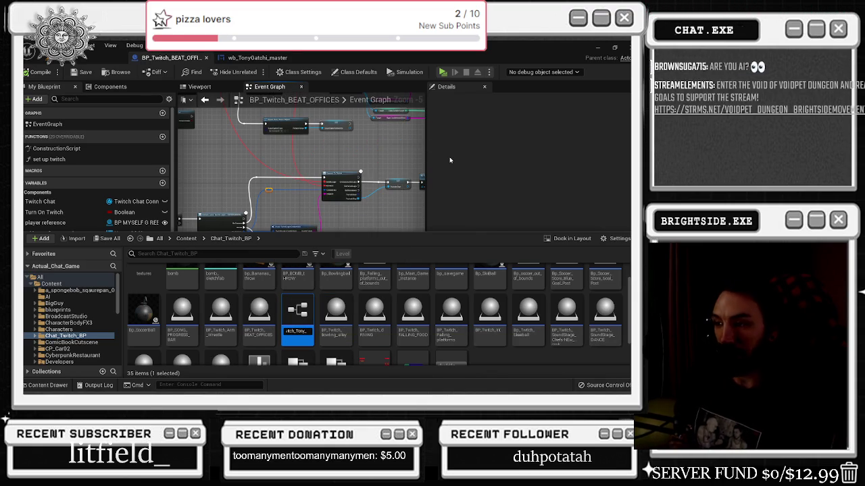
type("G")
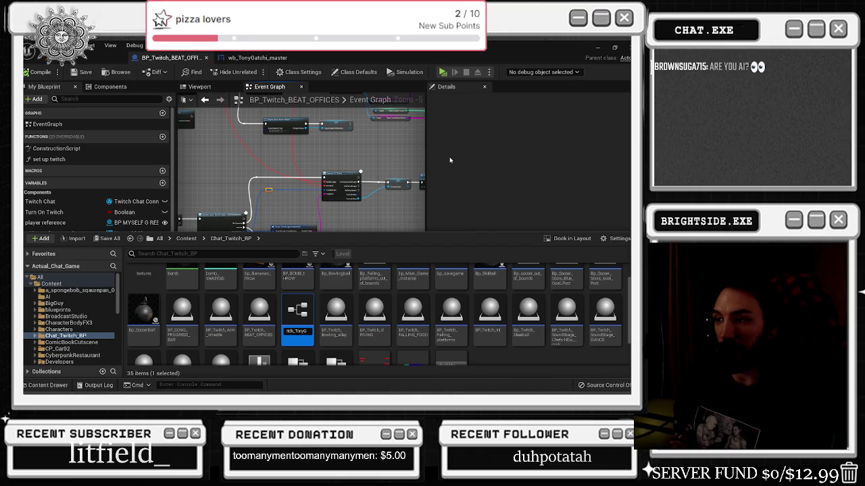
type("atchi")
key("Return")
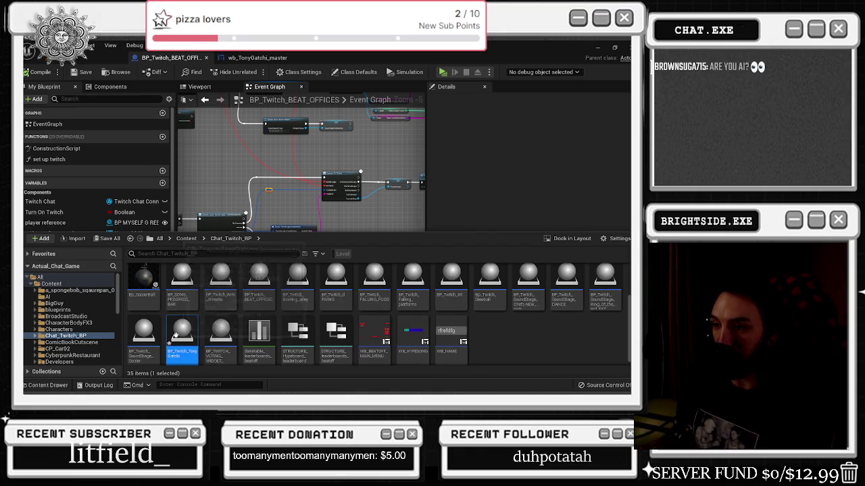
left_click(101, 59)
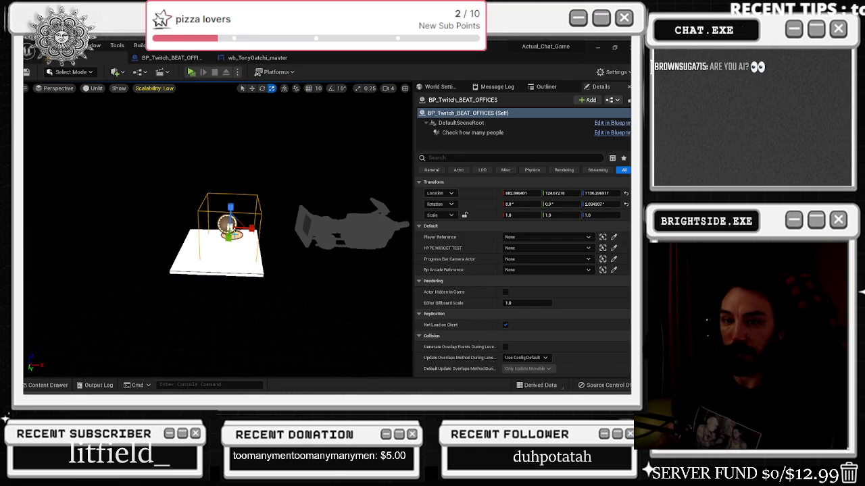
Drag a BP_Twitch_TonyGatchi actor from the Content Drawer into the level
key("Escape")
left_click(48, 385)
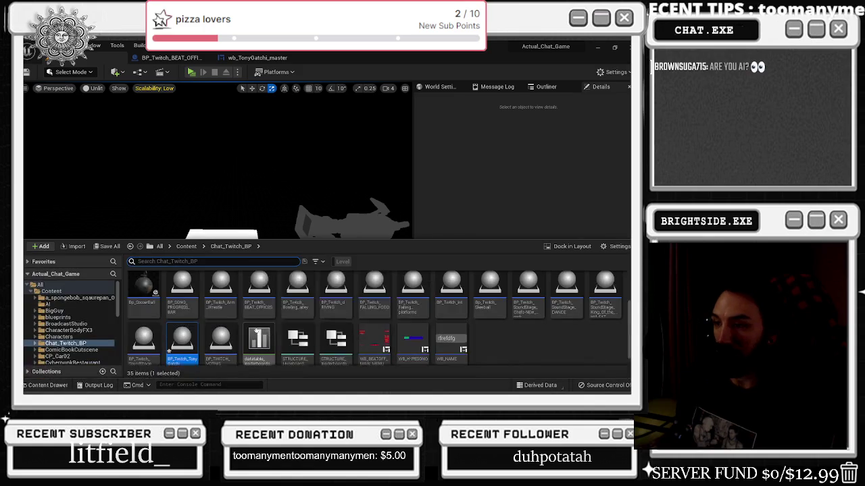
mouse_move(182, 355)
left_mouse_down()
mouse_move(196, 233)
mouse_move(209, 243)
mouse_move(225, 233)
mouse_move(225, 210)
mouse_move(240, 196)
left_mouse_up()
Rotate the new actor to a tilt of about 1.52° and bring up Save Level As
key("e")
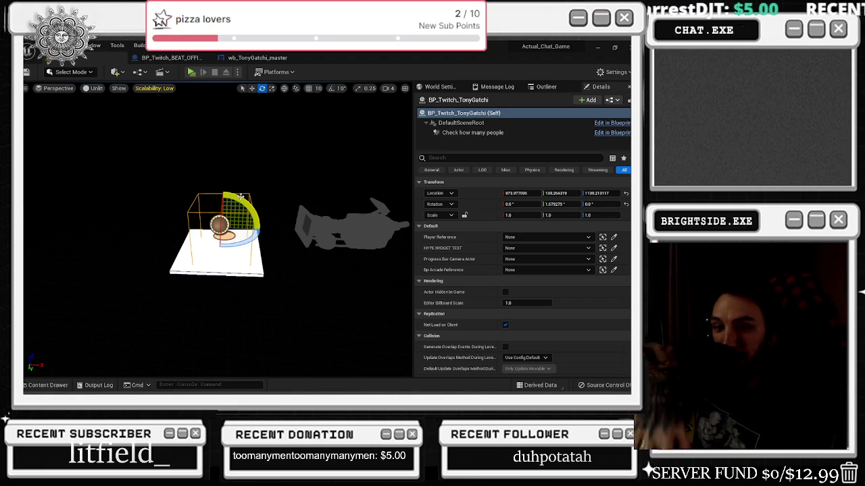
left_click_drag(241, 196, 268, 223)
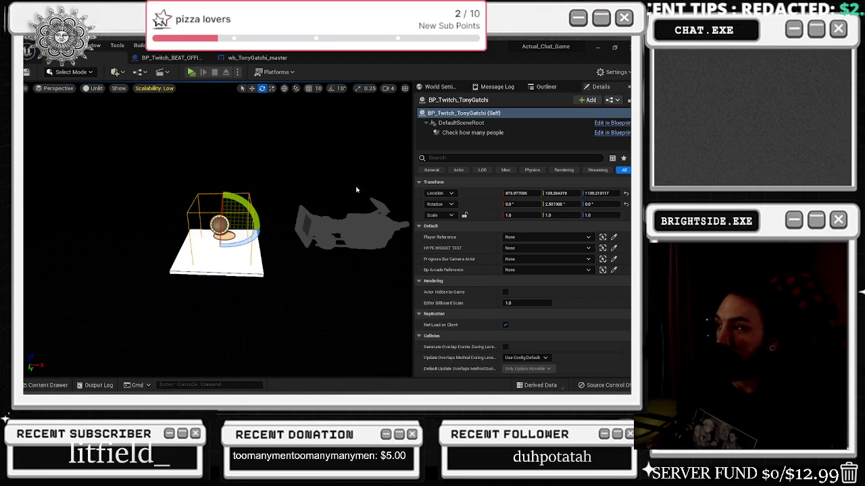
left_click_drag(236, 203, 222, 198)
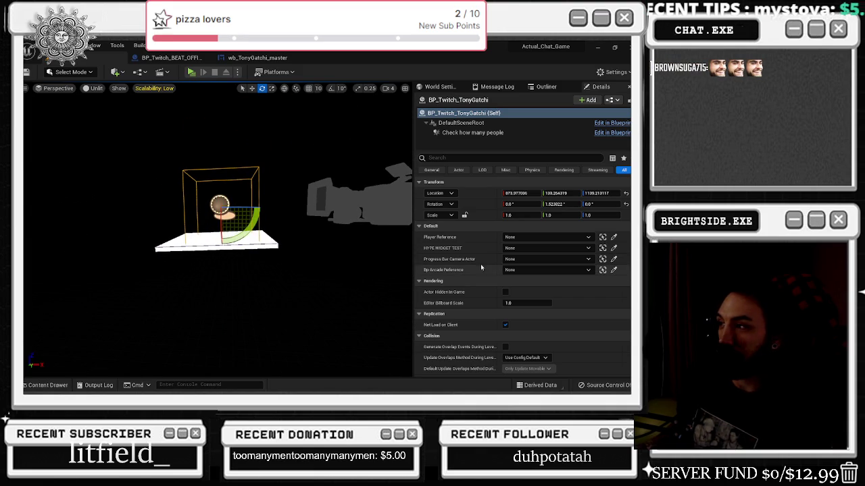
mouse_move(133, 140)
left_mouse_down()
mouse_move(132, 159)
mouse_move(132, 140)
left_mouse_up()
left_click(27, 71)
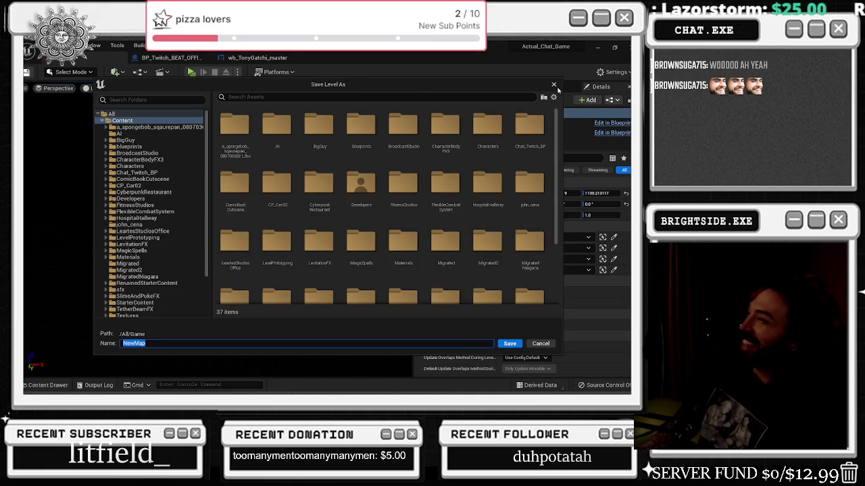
left_click(555, 88)
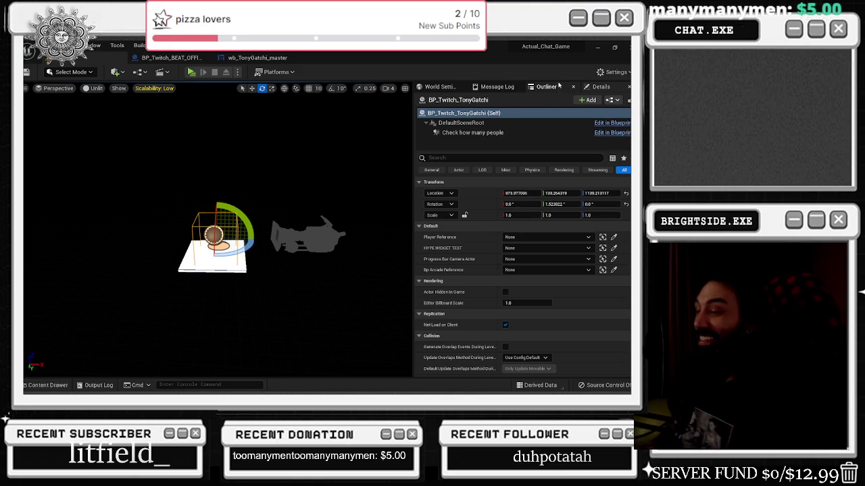
Reduce the TonyGatchi actor's tilt to about 0.56°, dismissing the save prompt
left_click_drag(372, 269, 356, 262)
left_click_drag(236, 213, 239, 216)
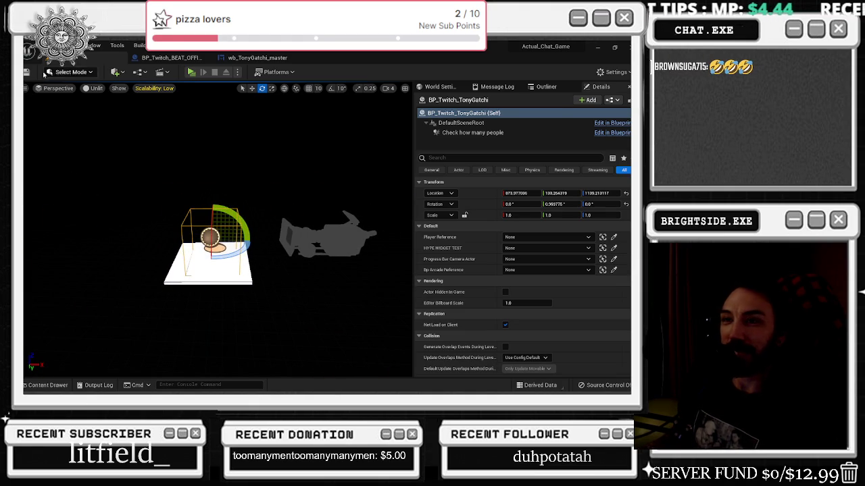
key("ctrl+s")
key("Escape")
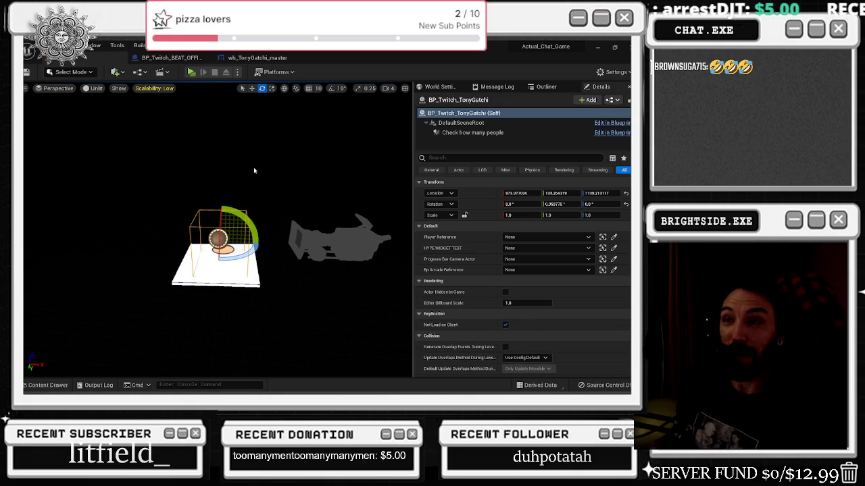
Check the BEAT_OFFICES graph and wb_TonyGatchi_master designer tabs, then return to the level editor
left_click(169, 59)
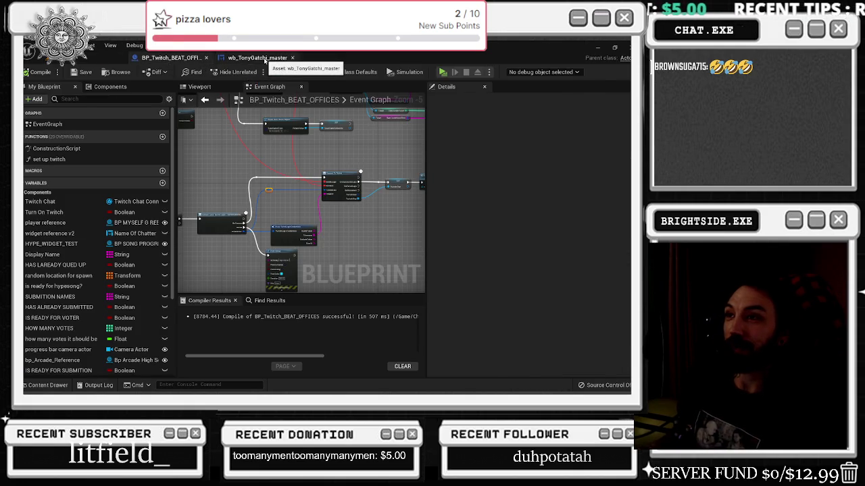
left_click(253, 58)
left_click(169, 58)
left_click(101, 58)
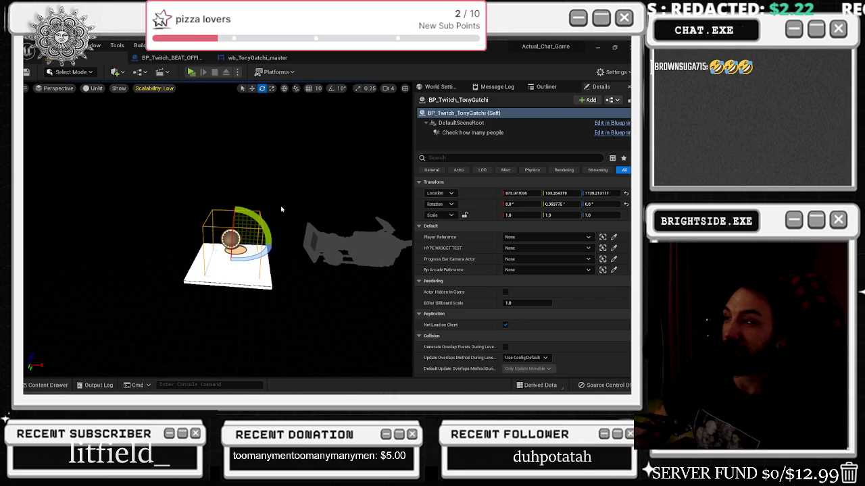
In the Content Drawer, collapse the Content folder so only Content and Engine are listed
left_click(48, 385)
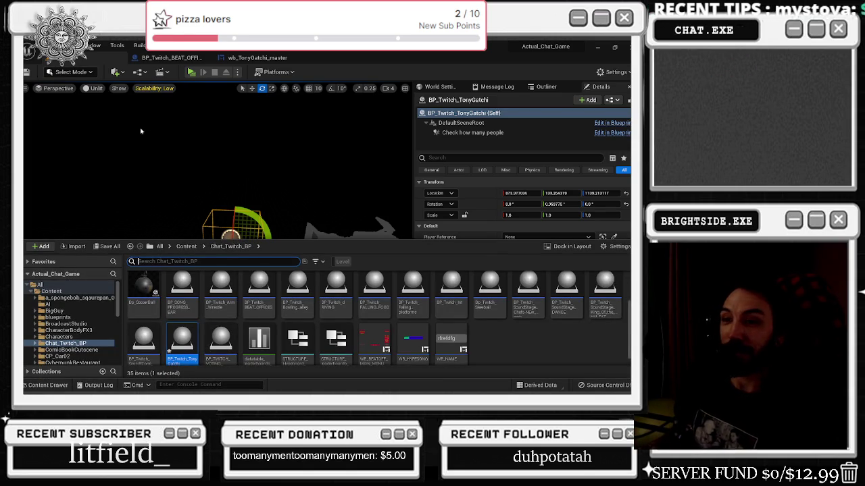
key("ctrl+space")
key("ctrl+space")
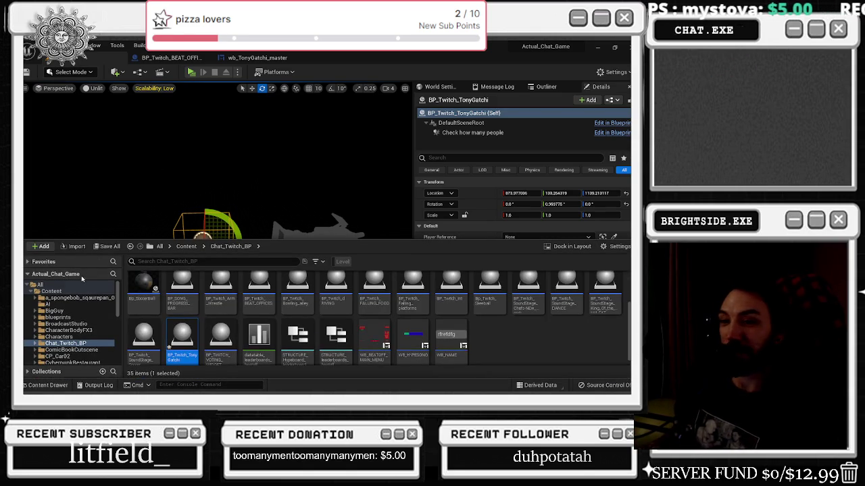
left_click(108, 284)
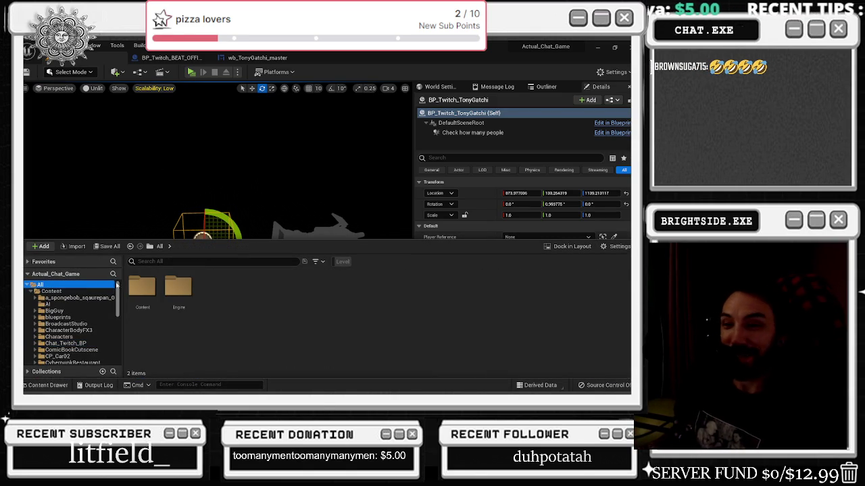
left_click(32, 291)
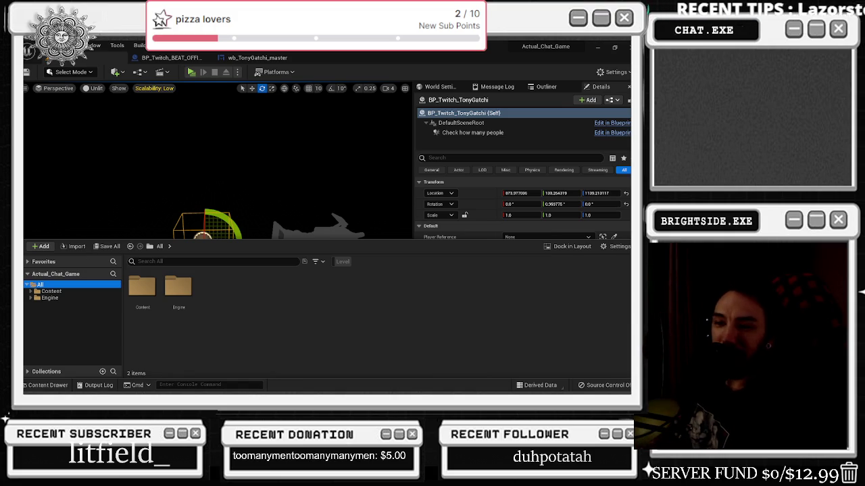
Close the Content Drawer and bring up the wb_TonyGatchi_master widget designer
left_click(35, 384)
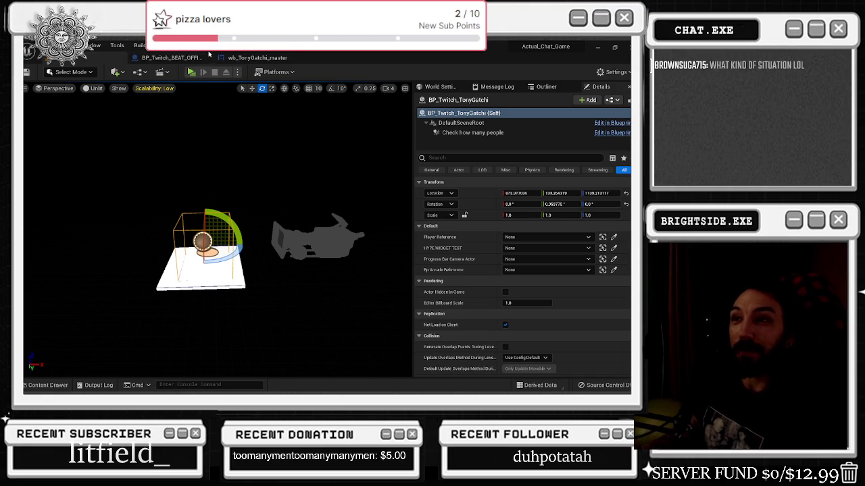
left_click(208, 56)
left_click(252, 56)
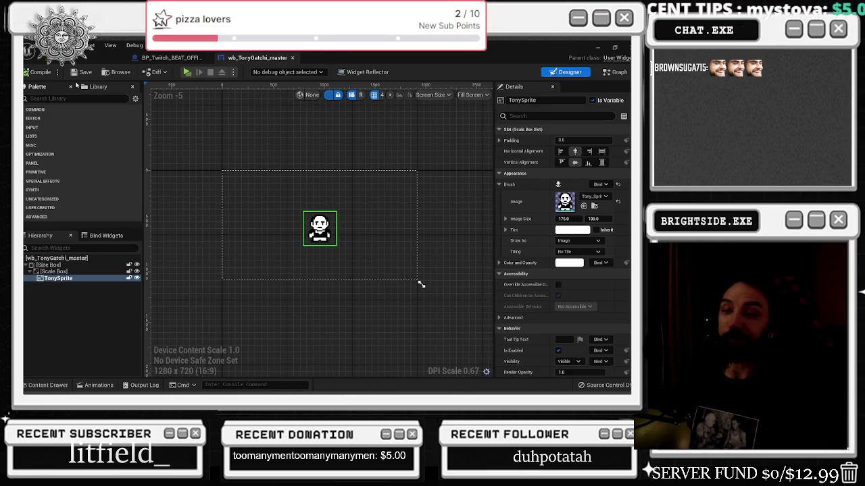
Browse the All folder in the Content Drawer, close it, and return to the TonyGatchi level
left_click(47, 386)
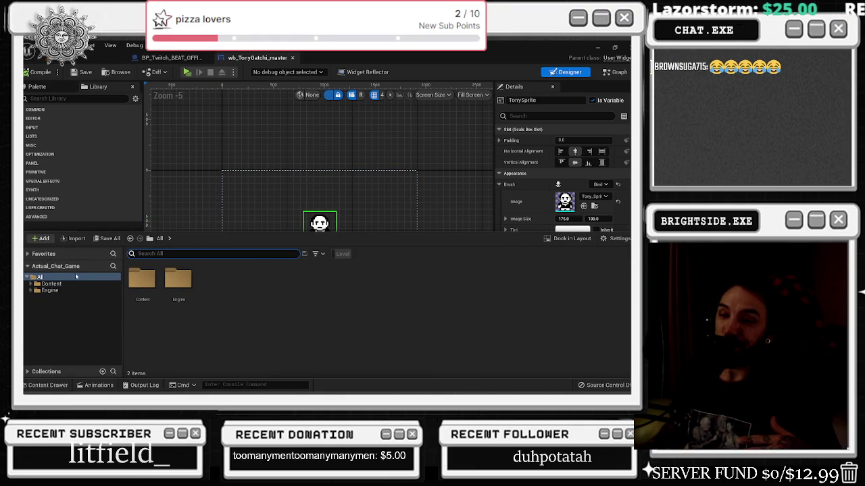
left_click(30, 278)
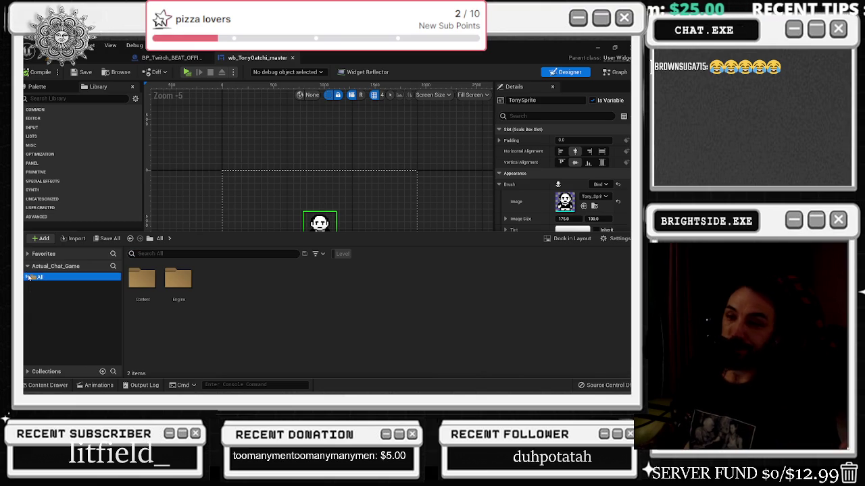
left_click(30, 278)
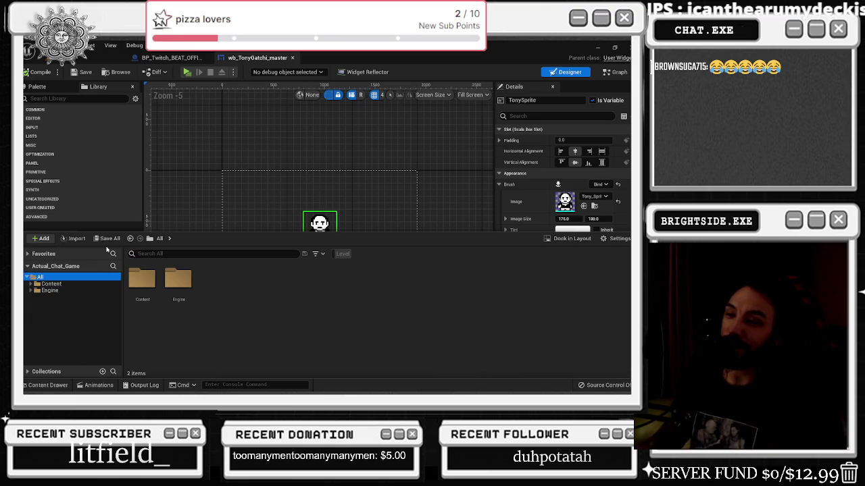
left_click(47, 385)
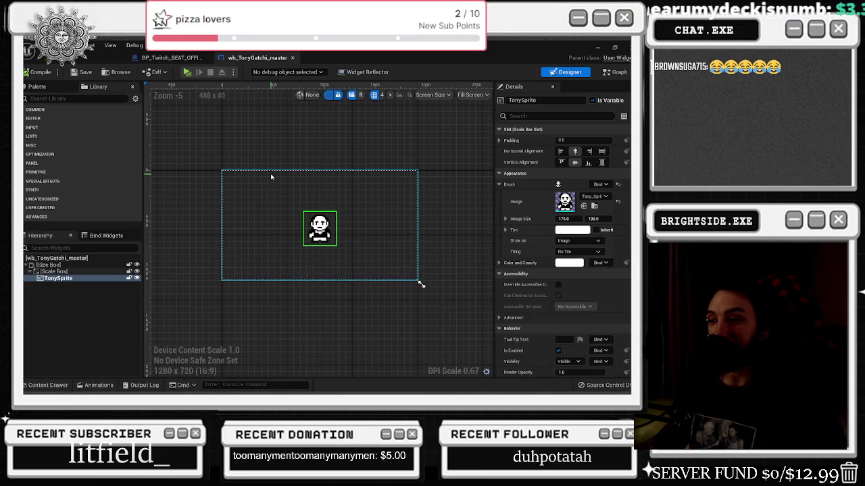
scroll(383, 219, "down", 1)
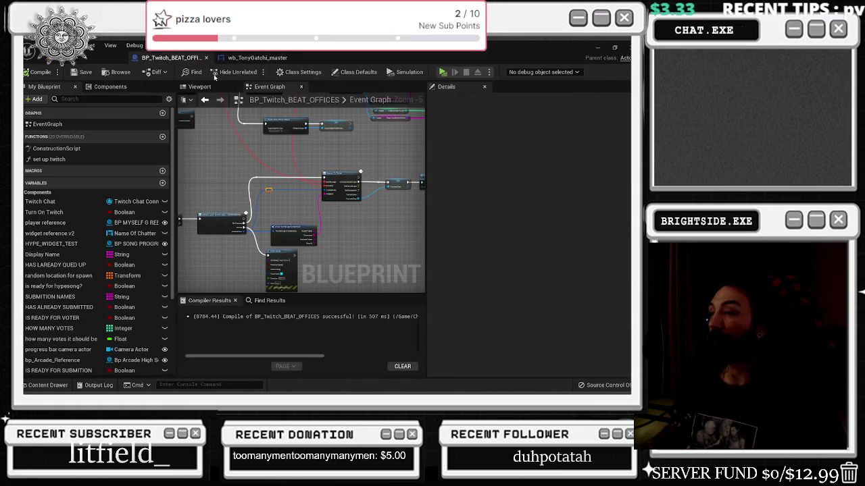
left_click(100, 58)
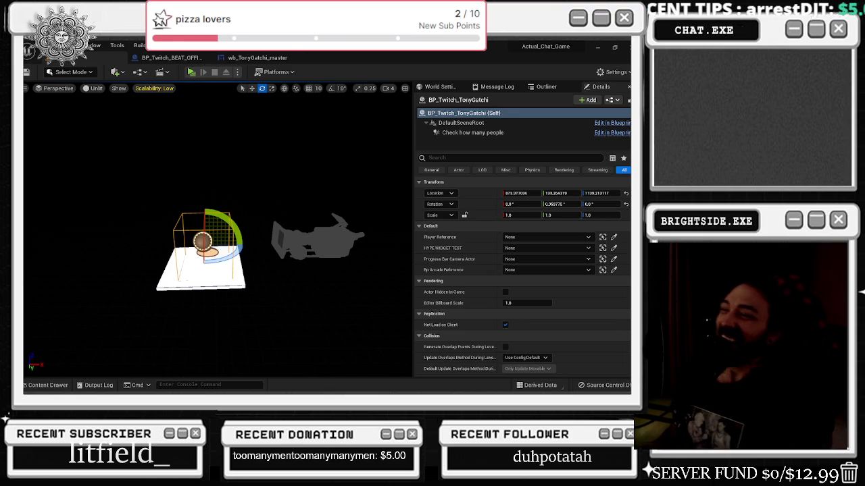
Raise the TonyGatchi actor about 10 units along Z and pan to view it
mouse_move(220, 174)
left_mouse_down()
mouse_move(208, 184)
mouse_move(219, 184)
left_mouse_up()
key("r")
key("w")
left_click_drag(199, 216, 198, 209)
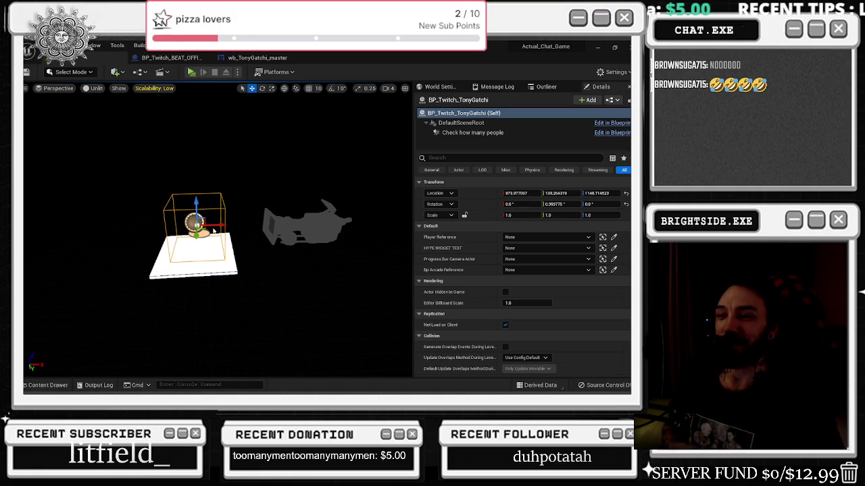
mouse_move(313, 216)
left_mouse_down()
mouse_move(164, 230)
mouse_move(168, 223)
left_mouse_up()
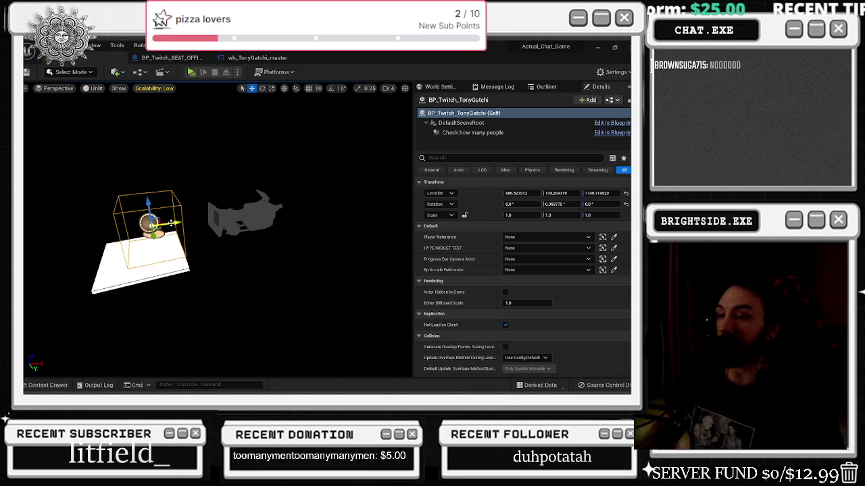
Delete the actor and place a fresh BP_Twitch_TonyGatchi found by searching 'nygat'
key("Delete")
left_click(43, 385)
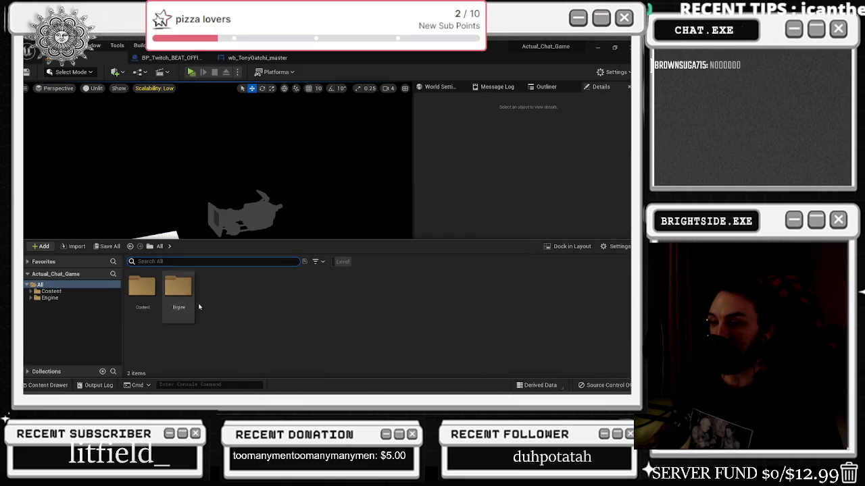
type("nygat")
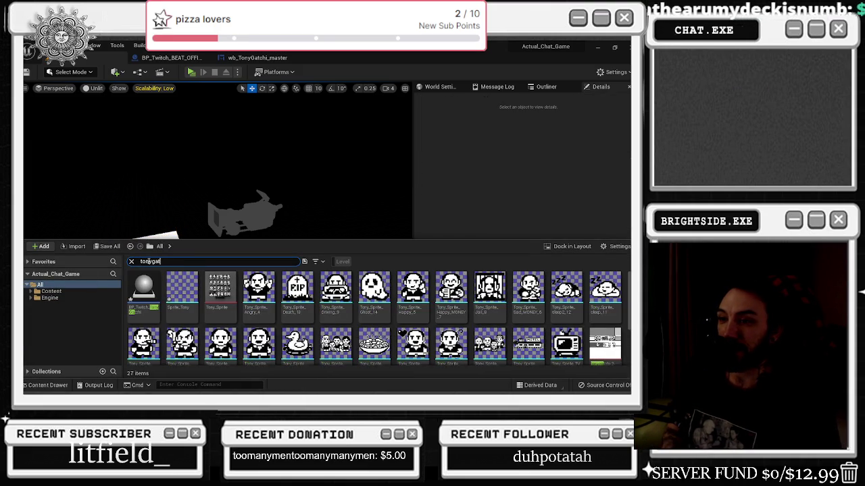
mouse_move(143, 287)
left_mouse_down()
mouse_move(125, 169)
mouse_move(155, 202)
mouse_move(144, 243)
left_mouse_up()
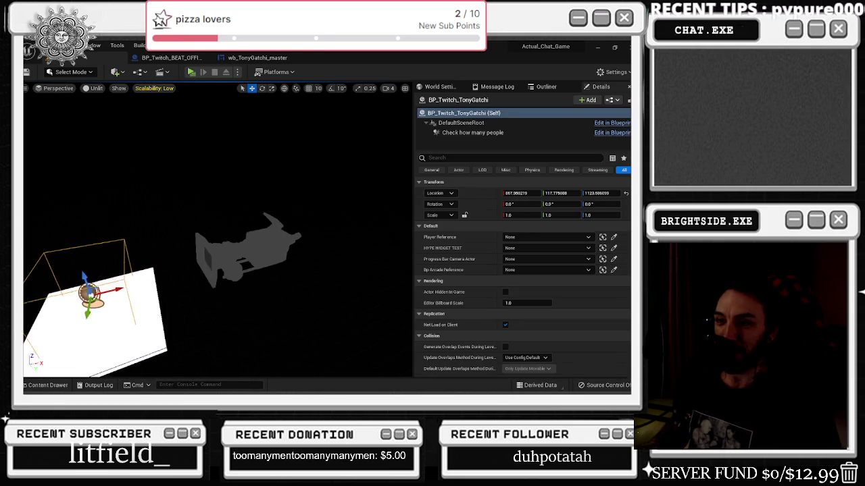
scroll(144, 242, "up", 3)
mouse_move(144, 242)
left_mouse_down()
mouse_move(193, 245)
mouse_move(156, 252)
mouse_move(156, 243)
mouse_move(163, 270)
mouse_move(161, 254)
left_mouse_up()
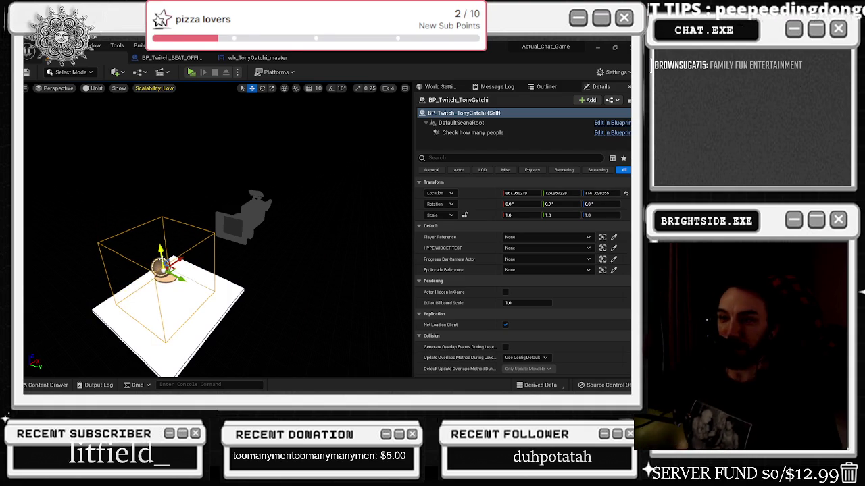
Tilt the new actor about 2.11° and 1.39°, then move it down to Y 213.78, Z 1118.56
key("e")
mouse_move(162, 251)
left_mouse_down()
mouse_move(170, 239)
mouse_move(148, 253)
left_mouse_up()
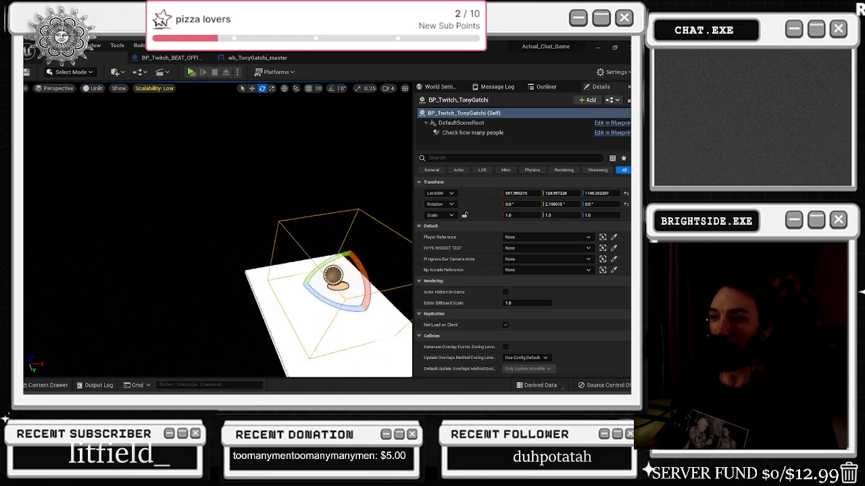
left_click_drag(247, 293, 248, 291)
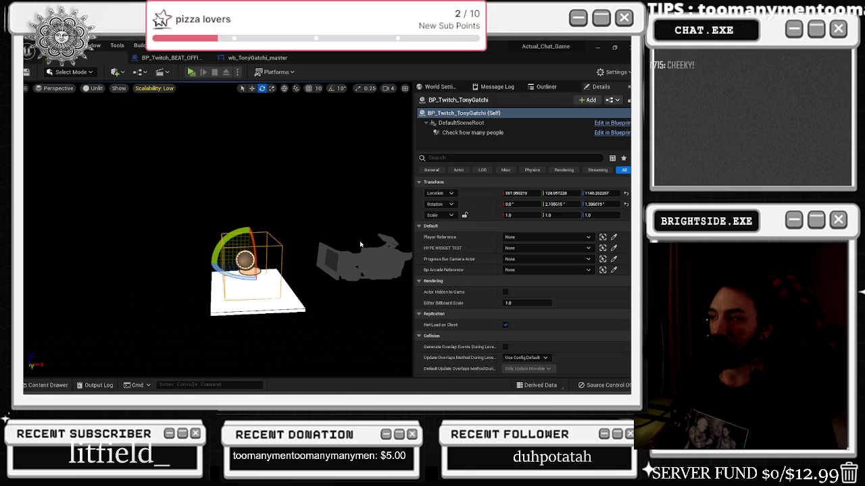
key("w")
left_click_drag(250, 267, 267, 341)
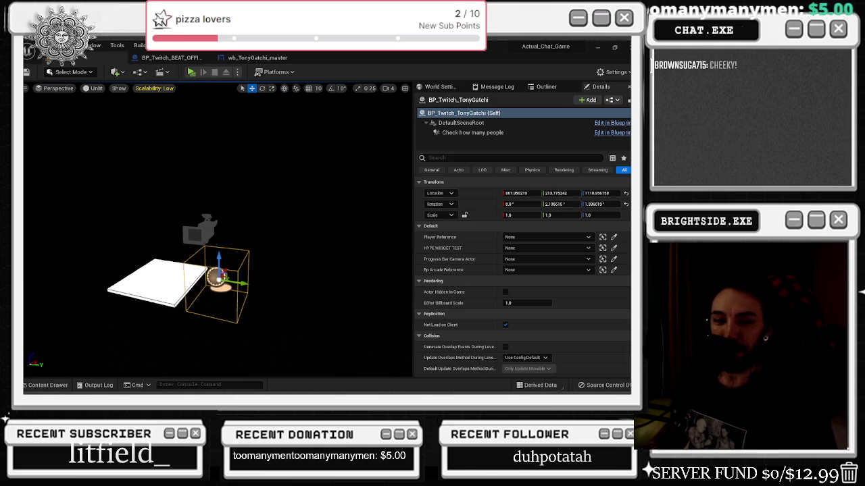
Open the TonyGatchi actor's event graph and bring the grey box of pink-wired nodes into view
double_click(262, 275)
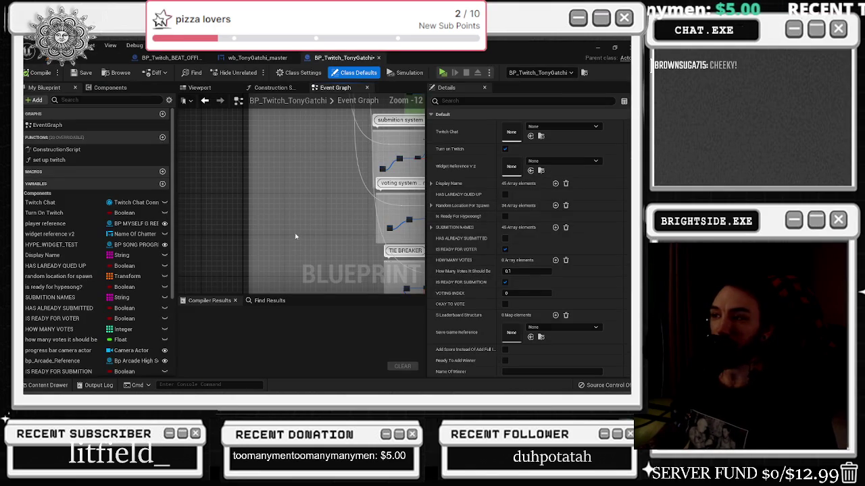
scroll(295, 237, "up", 5)
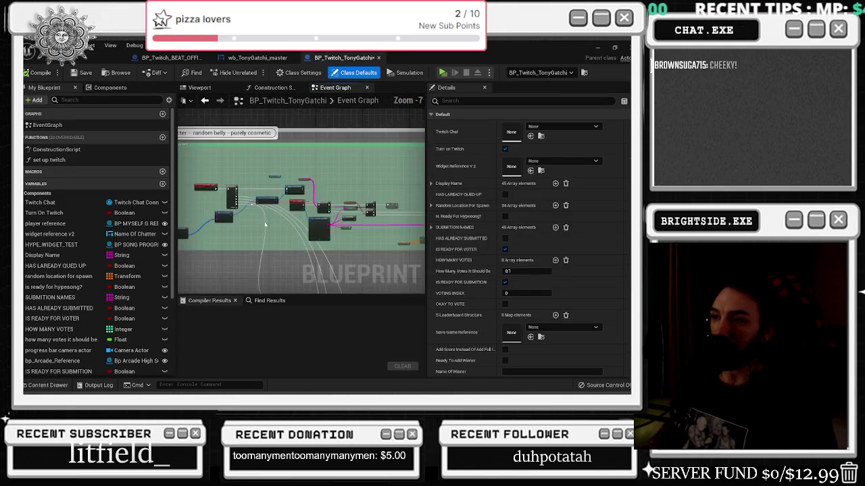
scroll(265, 225, "up", 4)
scroll(304, 216, "down", 2)
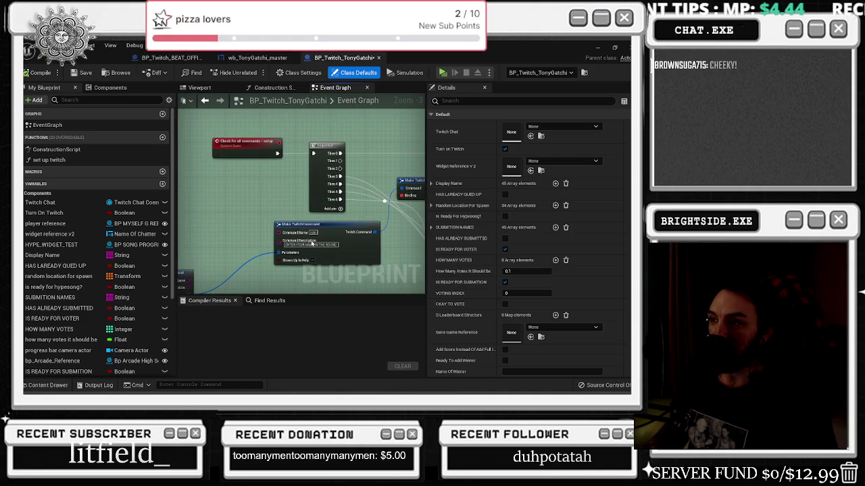
scroll(329, 230, "down", 3)
mouse_move(328, 230)
left_mouse_down()
mouse_move(318, 222)
mouse_move(349, 219)
mouse_move(300, 195)
mouse_move(274, 171)
mouse_move(336, 201)
left_mouse_up()
scroll(268, 221, "up", 6)
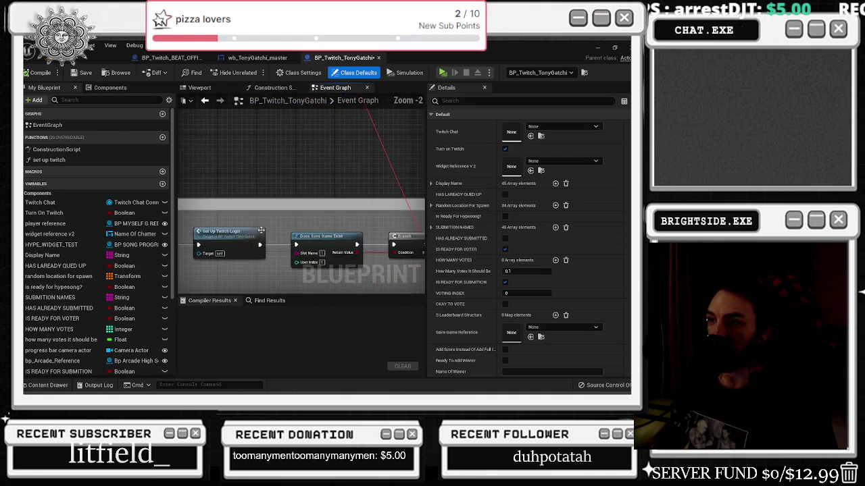
scroll(418, 162, "down", 1)
Pan past the save game and On Chat Talking nodes to frame the chat comment box
mouse_move(418, 161)
left_mouse_down()
mouse_move(243, 207)
mouse_move(205, 233)
mouse_move(262, 243)
mouse_move(214, 218)
left_mouse_up()
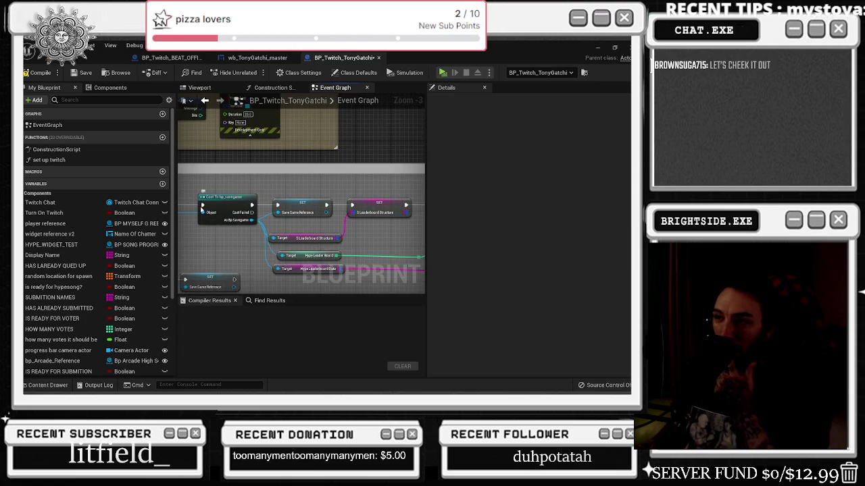
scroll(324, 202, "down", 1)
mouse_move(324, 203)
left_mouse_down()
mouse_move(208, 200)
mouse_move(334, 266)
mouse_move(266, 225)
mouse_move(282, 228)
mouse_move(273, 212)
left_mouse_up()
scroll(273, 212, "down", 2)
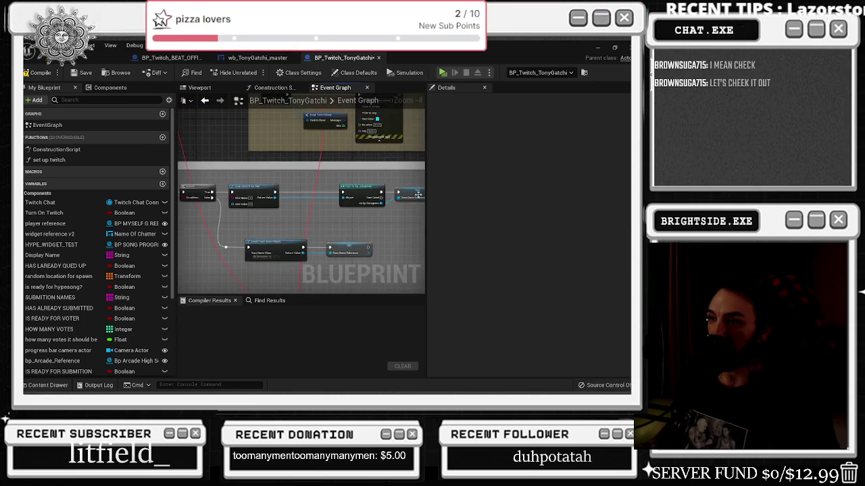
scroll(312, 217, "up", 3)
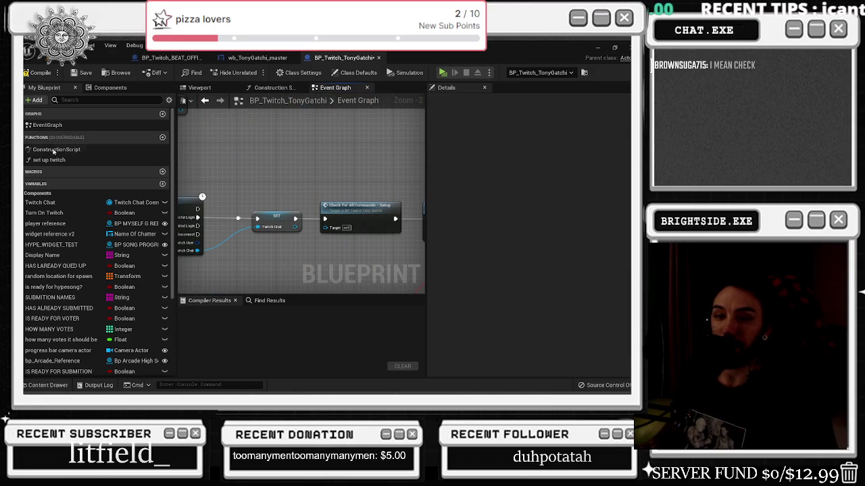
mouse_move(268, 130)
left_mouse_down()
mouse_move(131, 132)
mouse_move(245, 140)
left_mouse_up()
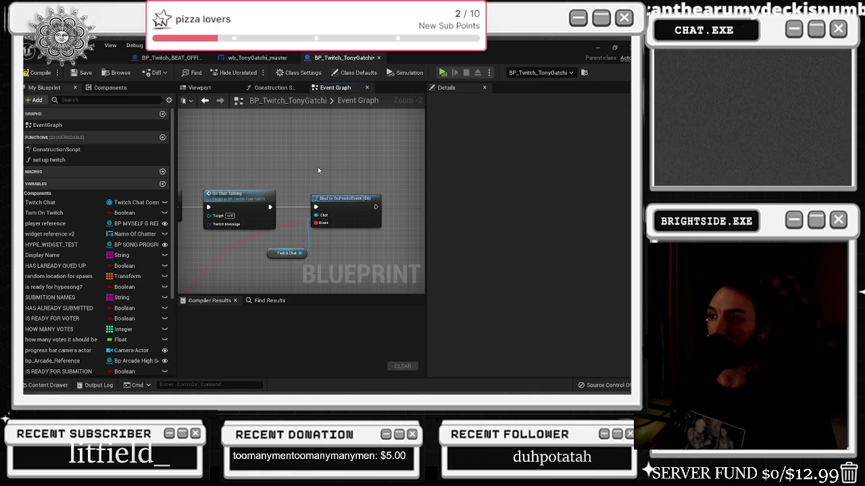
scroll(287, 182, "down", 2)
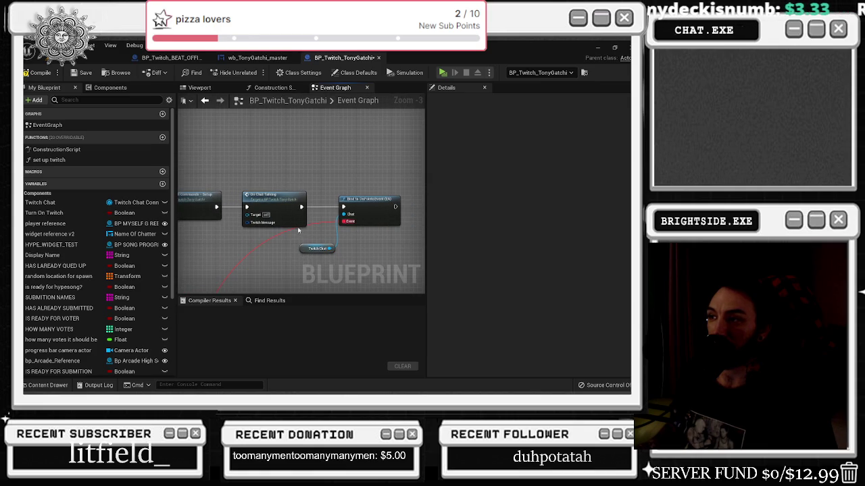
scroll(297, 229, "down", 3)
mouse_move(297, 230)
left_mouse_down()
mouse_move(311, 210)
mouse_move(332, 241)
mouse_move(293, 223)
mouse_move(425, 237)
left_mouse_up()
scroll(322, 180, "up", 5)
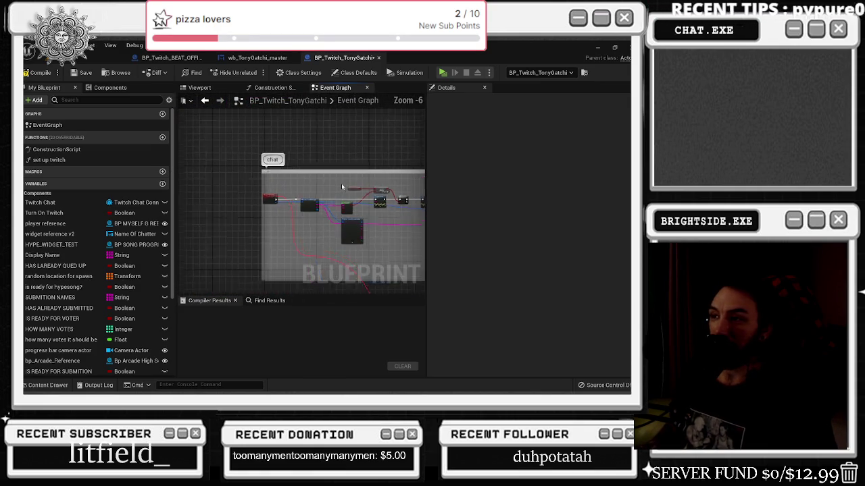
Return to the On Chat event and move the Delay node slightly right
mouse_move(322, 180)
left_mouse_down()
mouse_move(234, 207)
mouse_move(284, 223)
mouse_move(298, 202)
left_mouse_up()
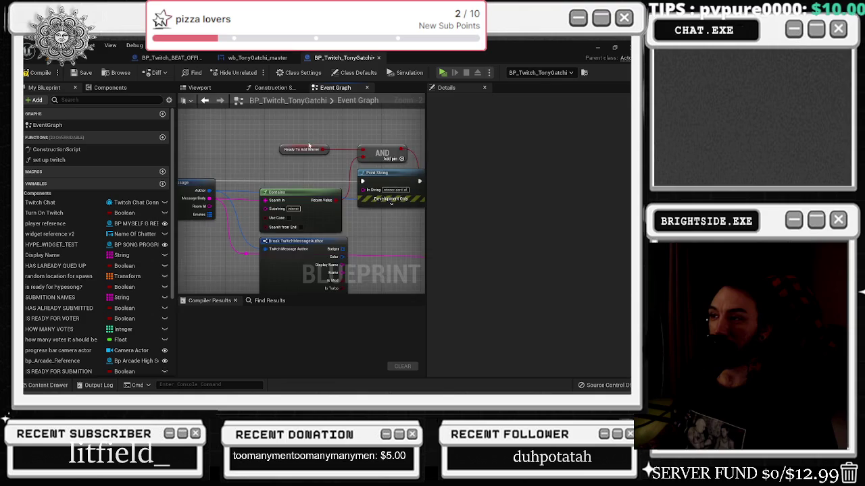
scroll(298, 203, "down", 1)
left_click_drag(419, 169, 340, 181)
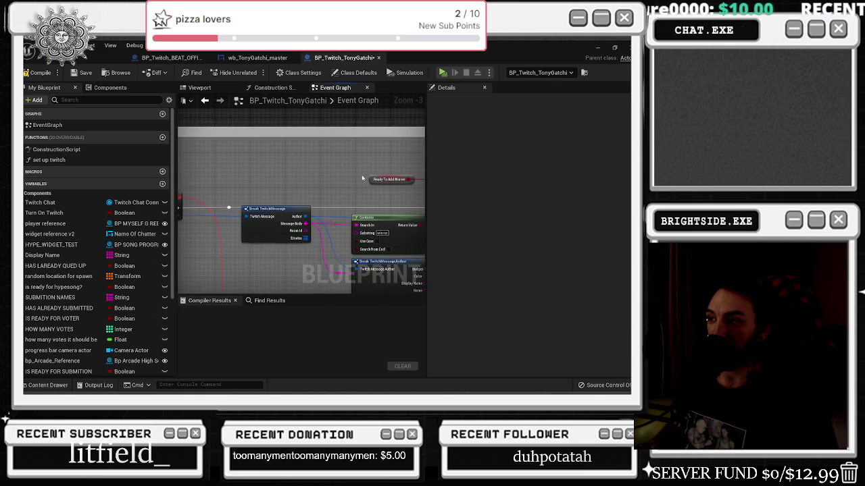
scroll(362, 179, "down", 2)
scroll(300, 231, "up", 6)
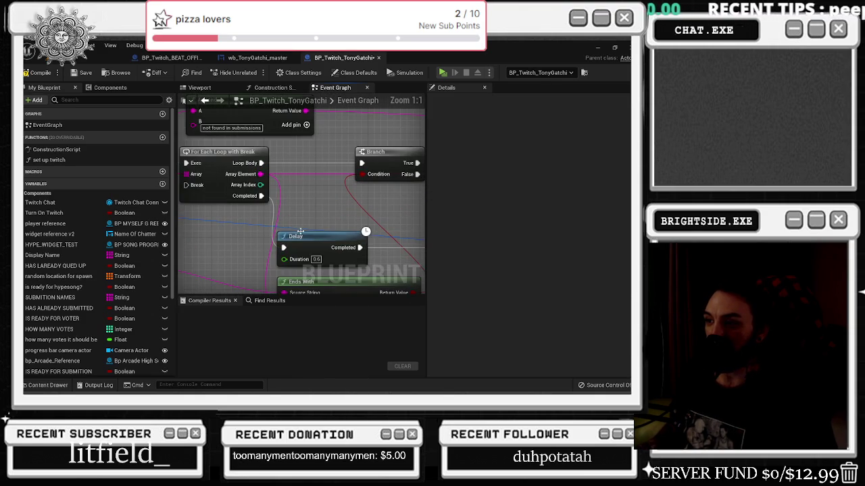
mouse_move(300, 232)
left_mouse_down()
mouse_move(341, 232)
mouse_move(260, 189)
left_mouse_up()
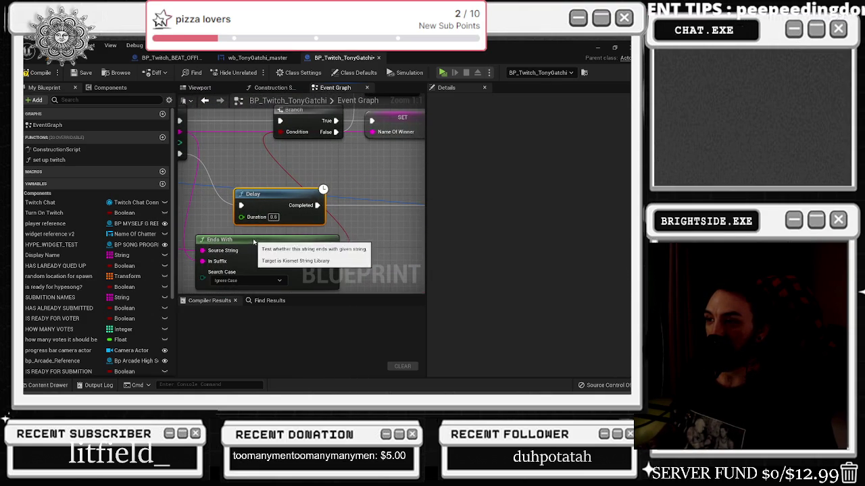
Undo an accidental shift of a node group, then inspect the Concatenate and SUBMITION NAMES nodes
scroll(223, 189, "down", 5)
left_click_drag(218, 179, 359, 186)
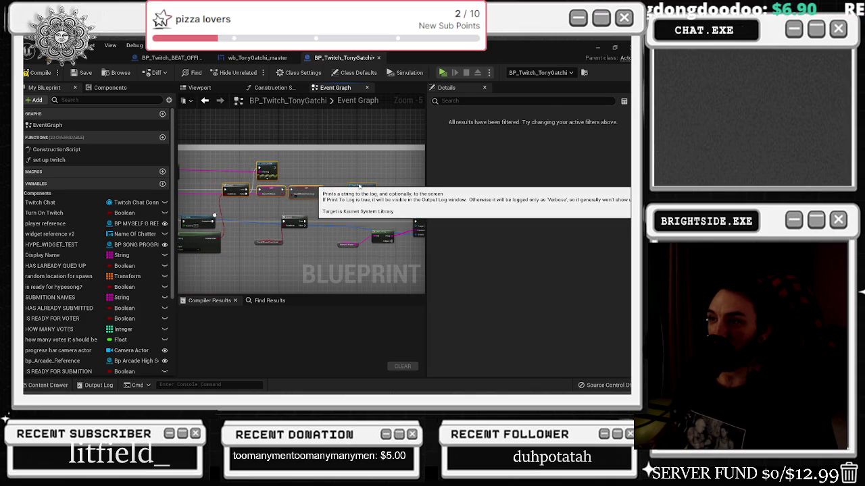
left_click_drag(219, 189, 263, 191)
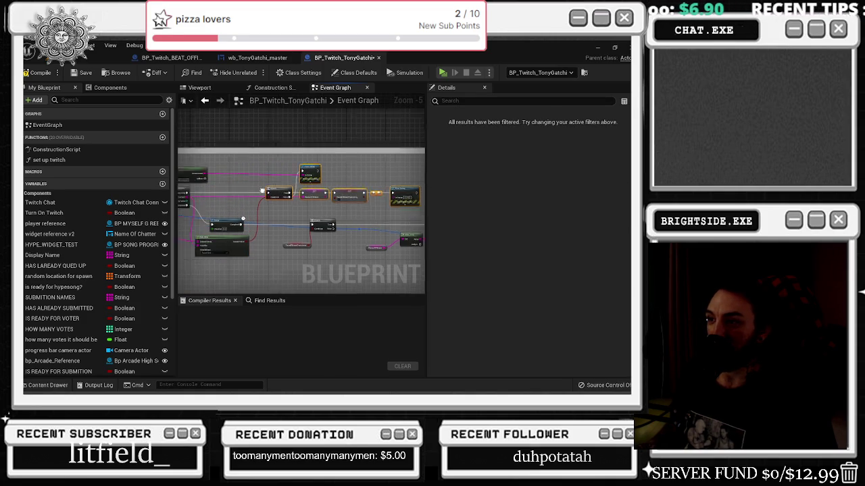
key("ctrl+z")
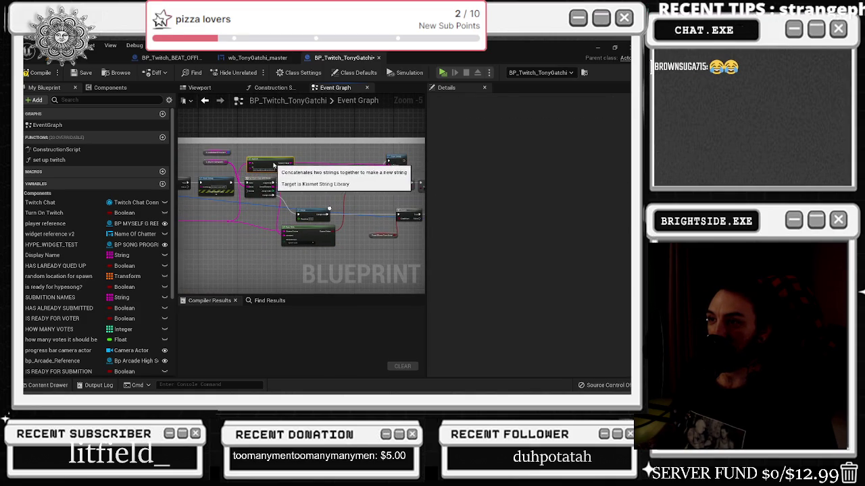
left_click(258, 176)
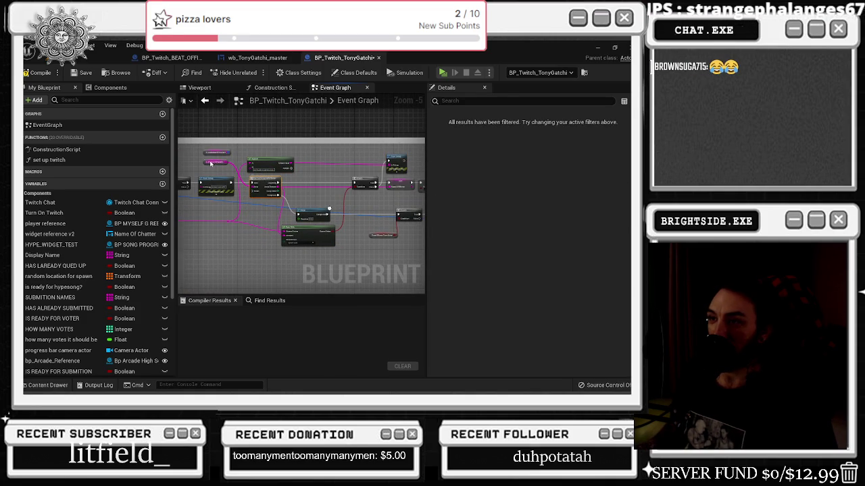
left_click(211, 164)
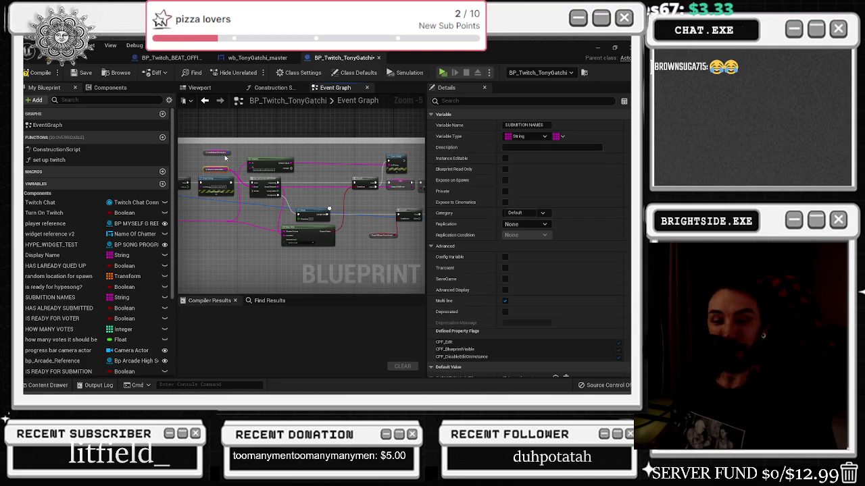
left_click(271, 182)
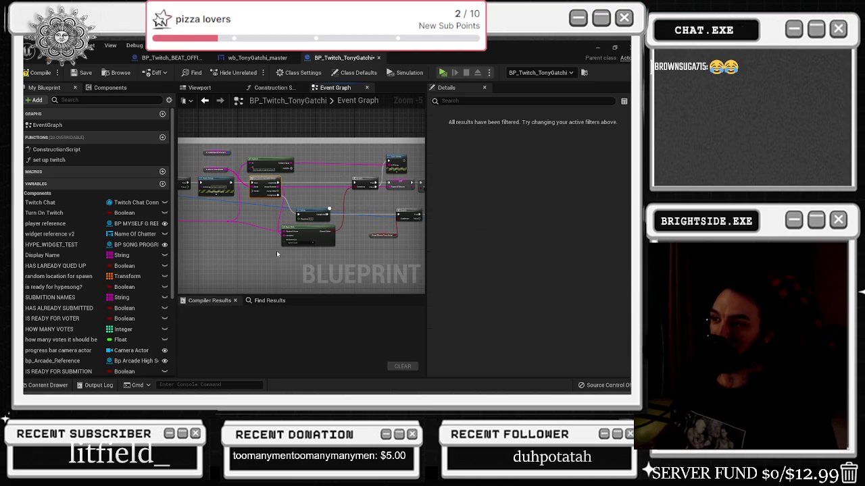
Nudge the Delay node about 20 px right
left_click_drag(304, 219, 325, 214)
left_click_drag(399, 186, 330, 211)
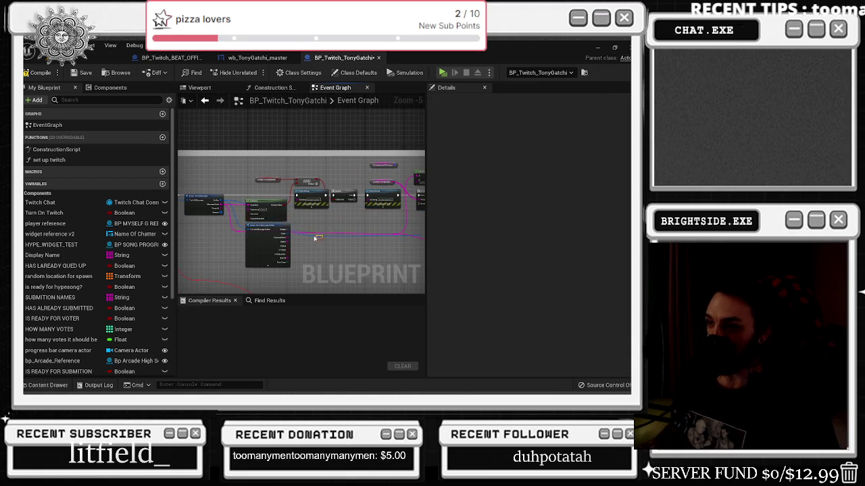
mouse_move(299, 238)
left_mouse_down()
mouse_move(289, 220)
mouse_move(256, 210)
left_mouse_up()
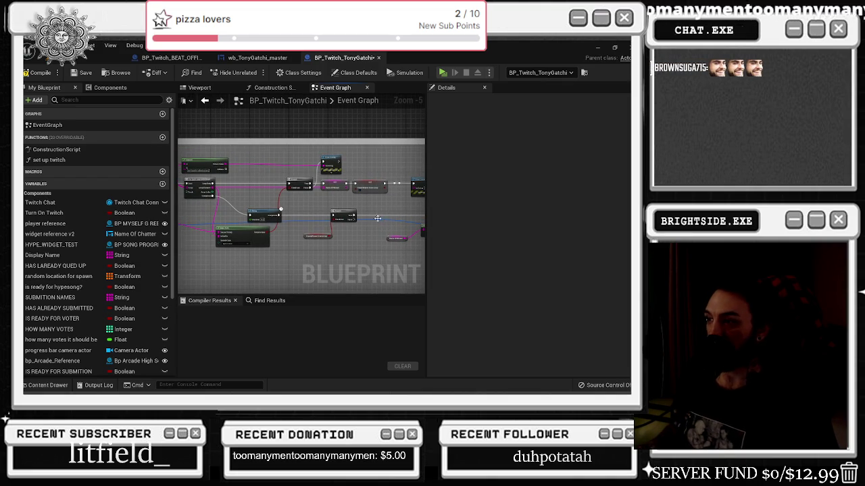
Move the reroute knot to straighten its wire, then review the left-side nodes
mouse_move(382, 228)
left_mouse_down()
mouse_move(403, 232)
mouse_move(250, 225)
left_mouse_up()
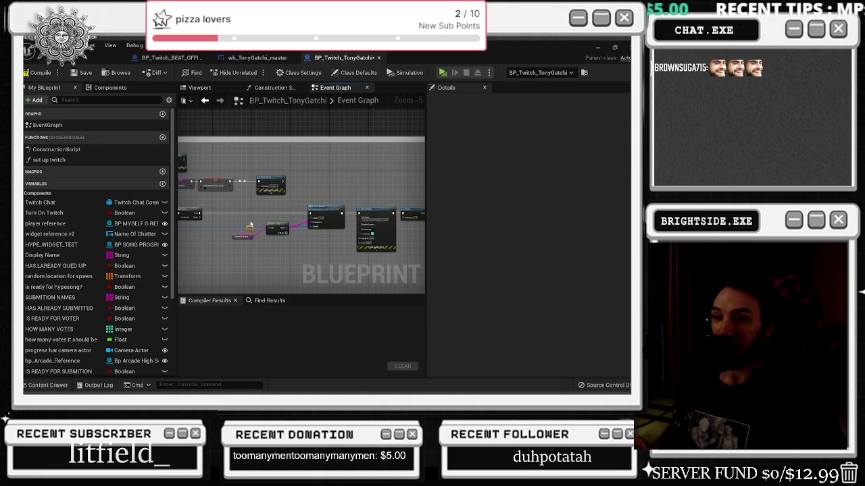
left_click_drag(240, 227, 309, 242)
left_click_drag(206, 238, 308, 224)
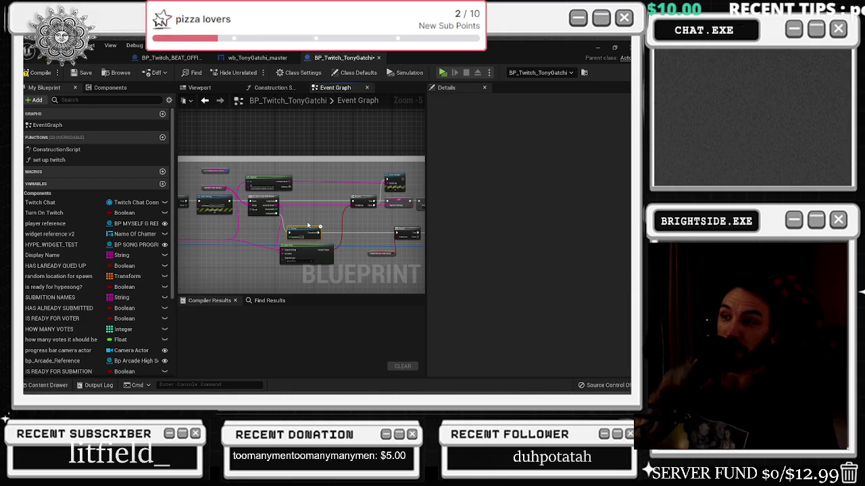
Add a reroute point on the pink wire, shift it right, and raise the Append node slightly
mouse_move(289, 248)
left_mouse_down()
mouse_move(301, 247)
mouse_move(312, 223)
left_mouse_up()
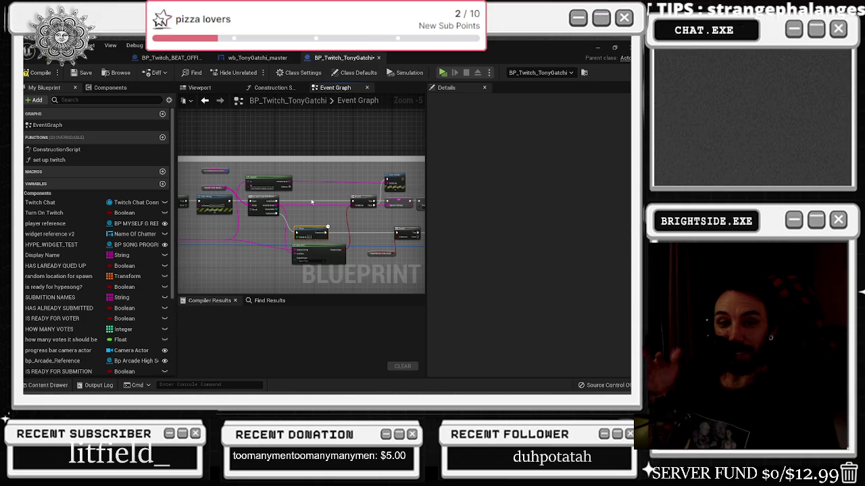
double_click(263, 242)
left_click_drag(263, 242, 267, 241)
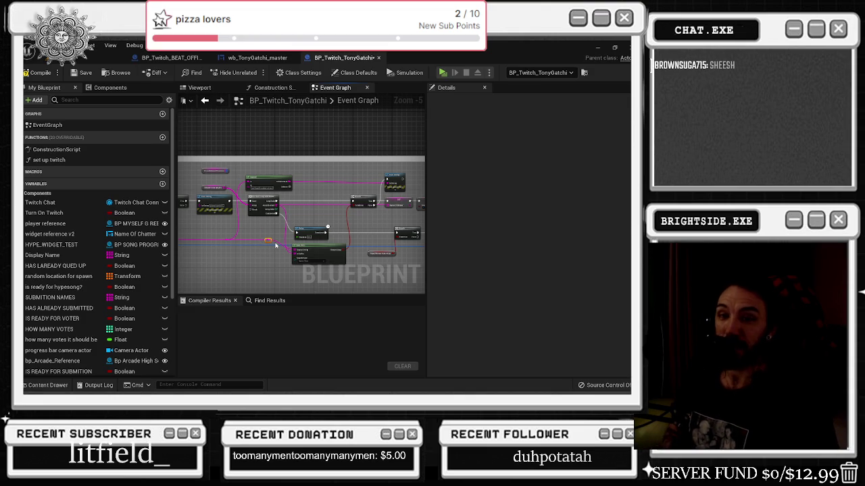
key("q")
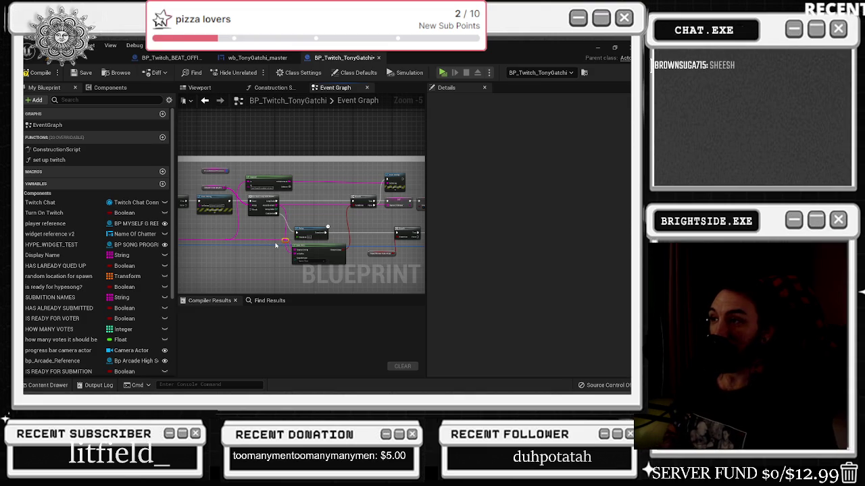
left_click(272, 185)
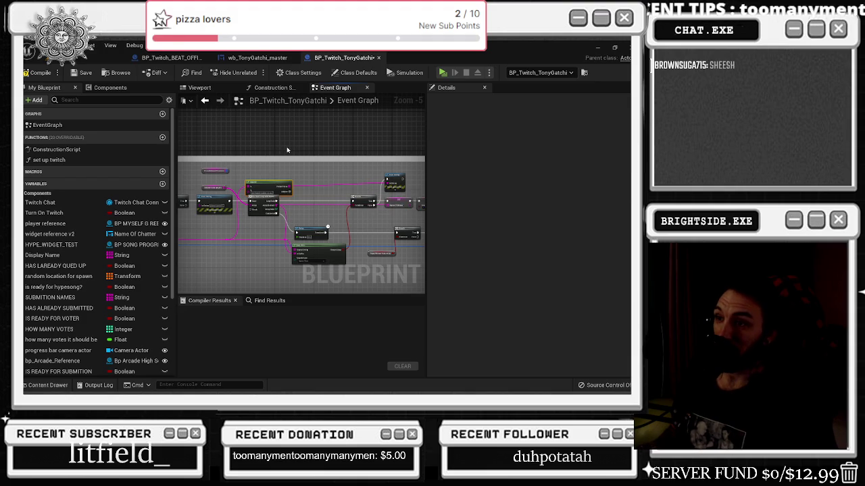
left_click_drag(270, 181, 270, 176)
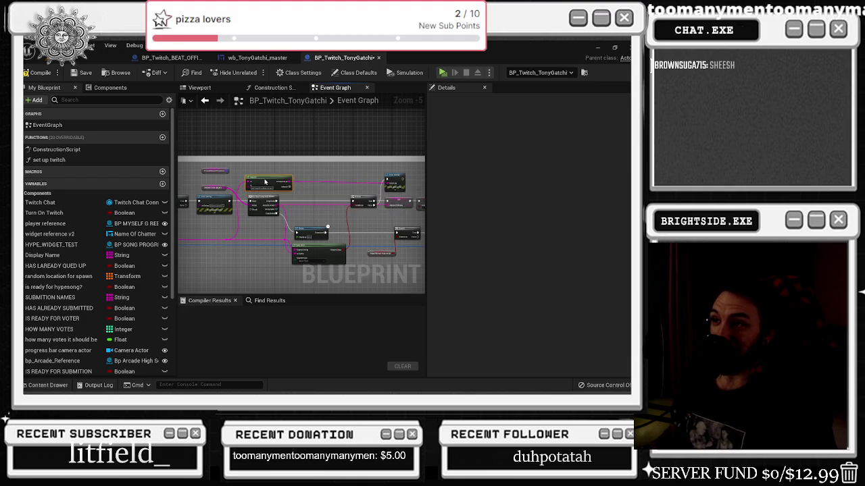
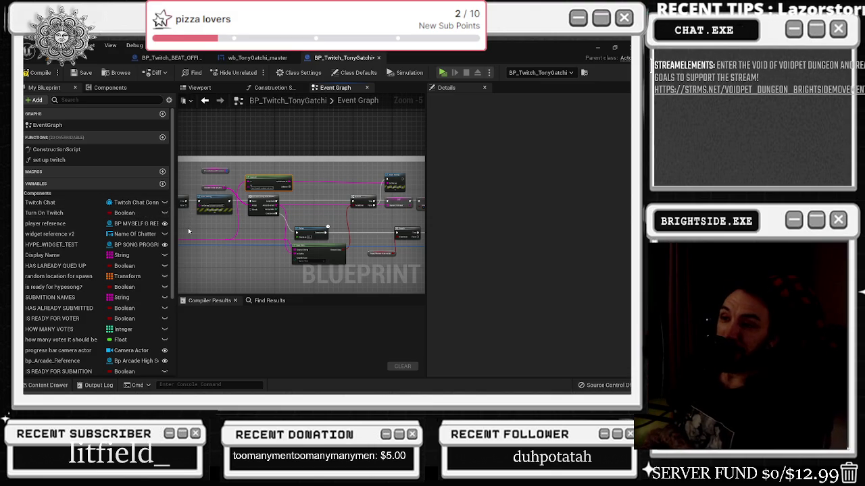
Survey the event graph's chat, CHANNEL POINTS, MAKE A COMMUNITY EVENT, air horn and John Cena groups
left_click_drag(188, 232, 336, 250)
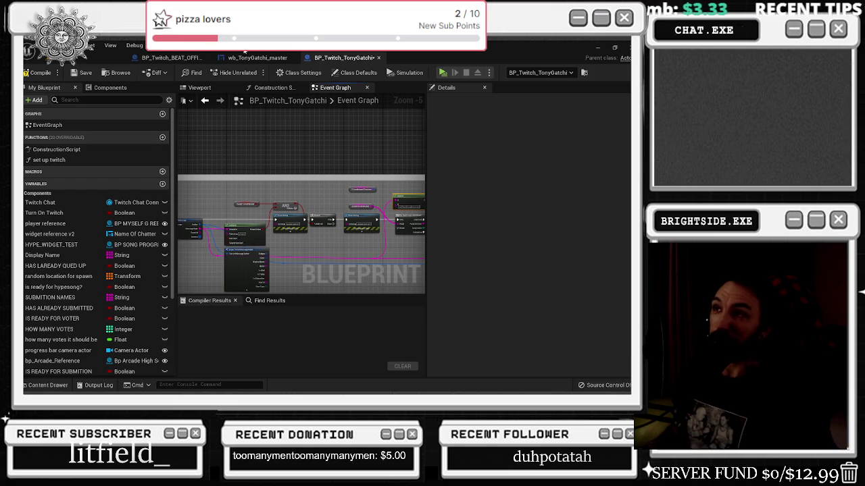
left_click(252, 59)
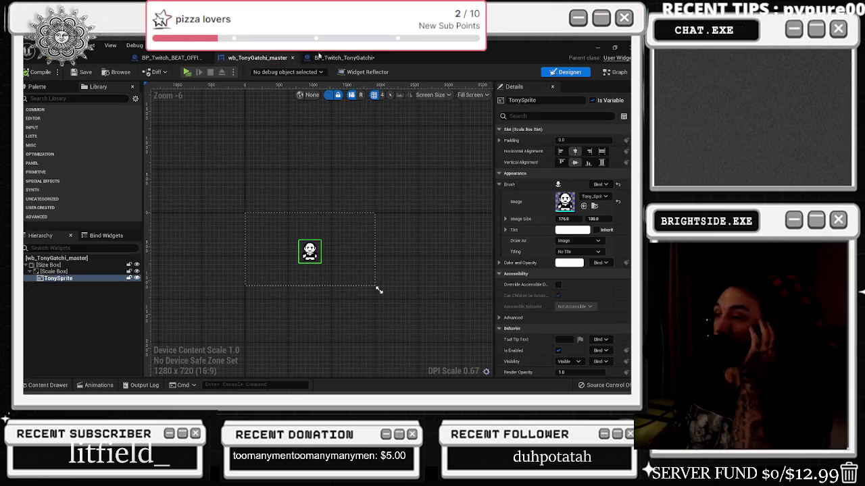
left_click(341, 58)
left_click_drag(304, 160, 417, 166)
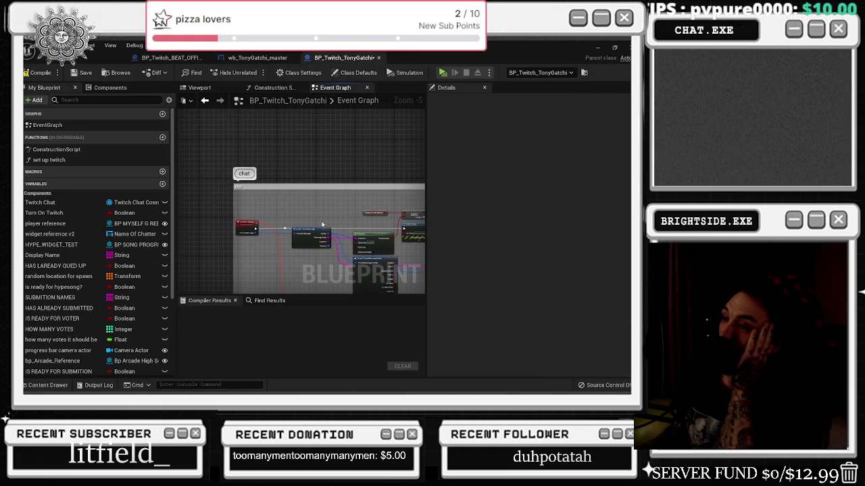
scroll(322, 225, "up", 1)
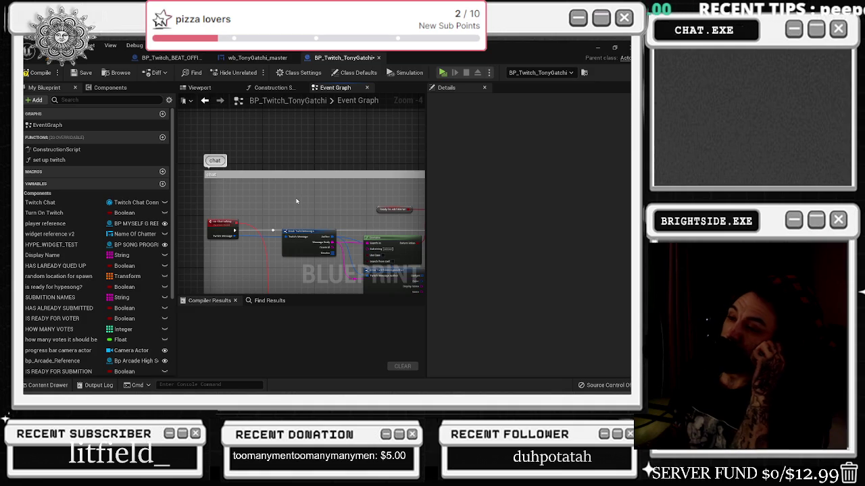
scroll(292, 211, "down", 8)
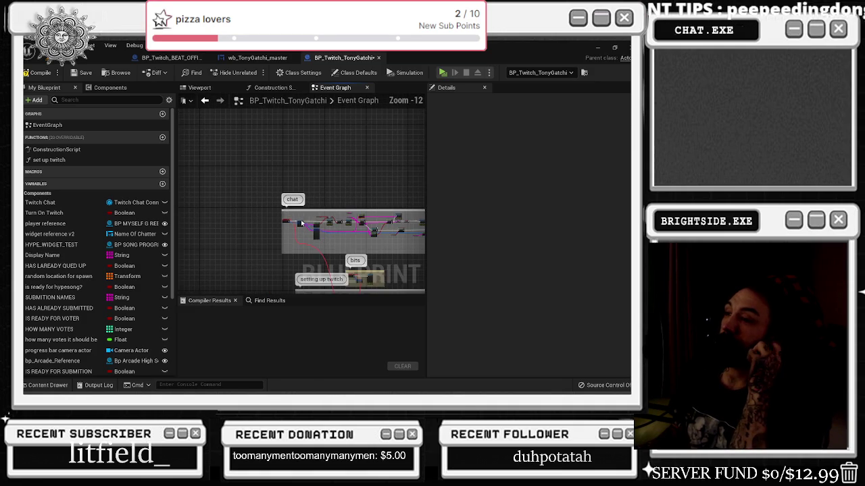
left_click_drag(335, 220, 325, 160)
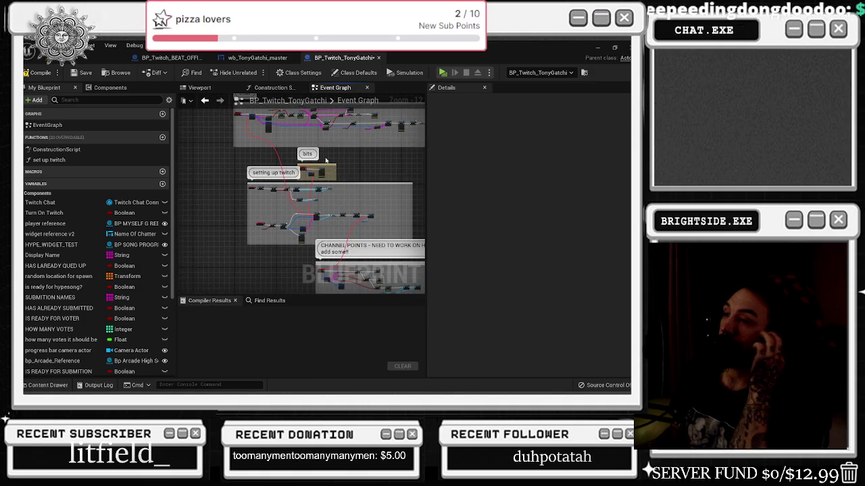
left_click_drag(377, 197, 306, 125)
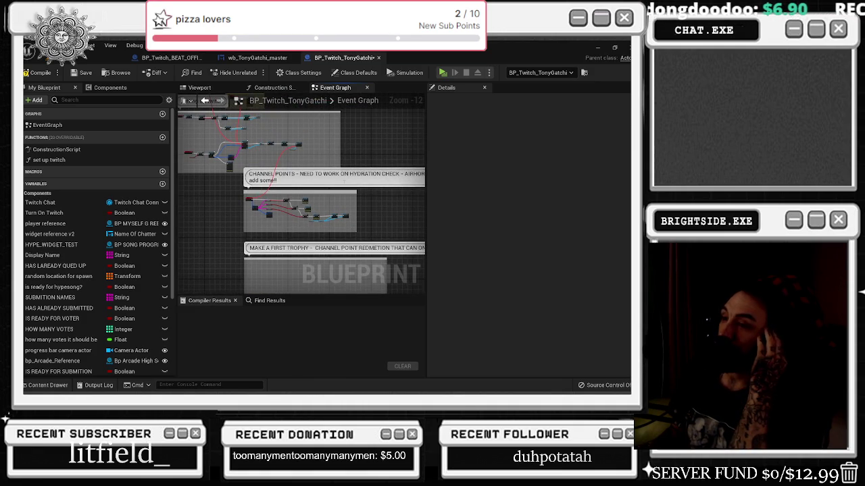
mouse_move(304, 236)
left_mouse_down()
mouse_move(304, 149)
mouse_move(272, 291)
mouse_move(310, 299)
left_mouse_up()
scroll(240, 158, "up", 6)
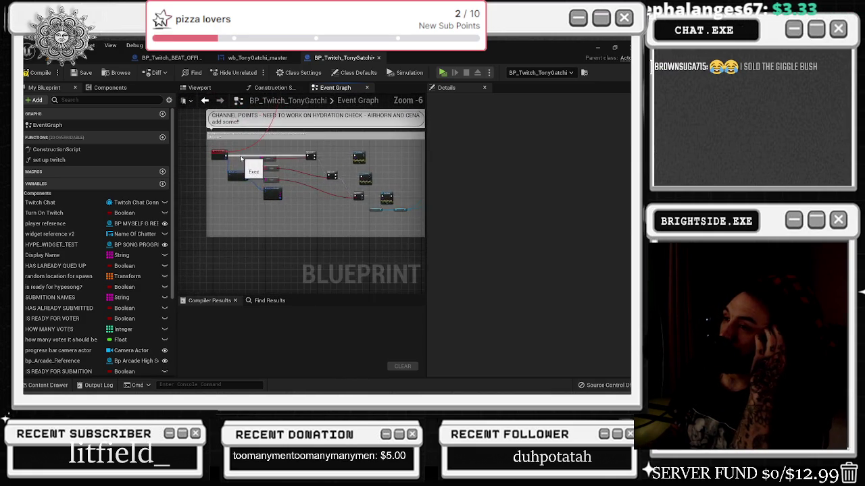
scroll(240, 158, "up", 3)
left_click_drag(260, 191, 172, 184)
scroll(177, 184, "up", 1)
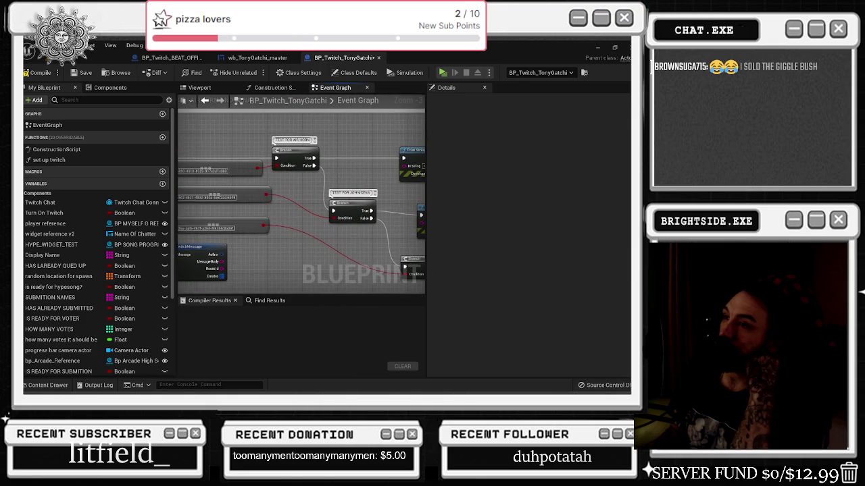
left_click_drag(340, 158, 243, 129)
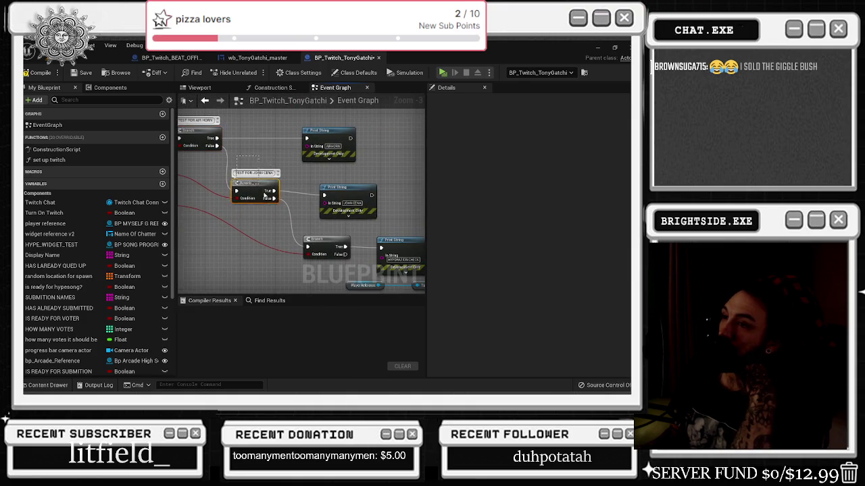
Inspect the Twitch login Branch, Connect To Twitch and chat command binding nodes
left_click_drag(265, 193, 211, 164)
scroll(351, 175, "down", 5)
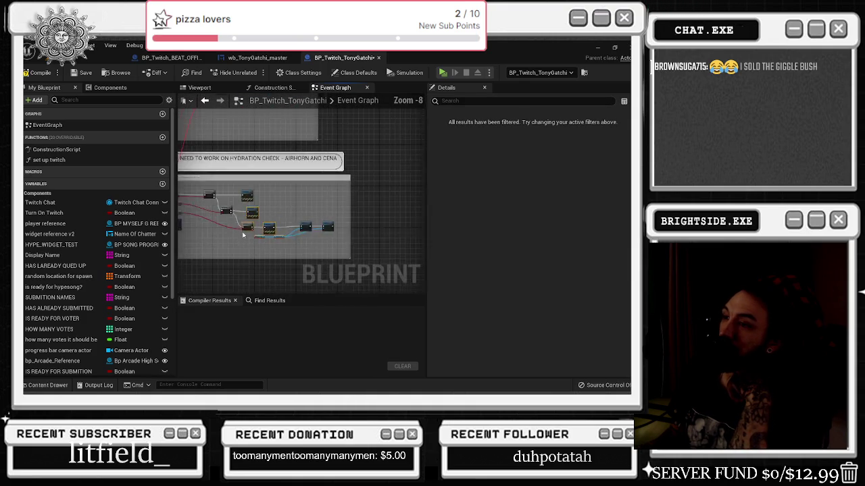
left_click_drag(340, 151, 254, 237)
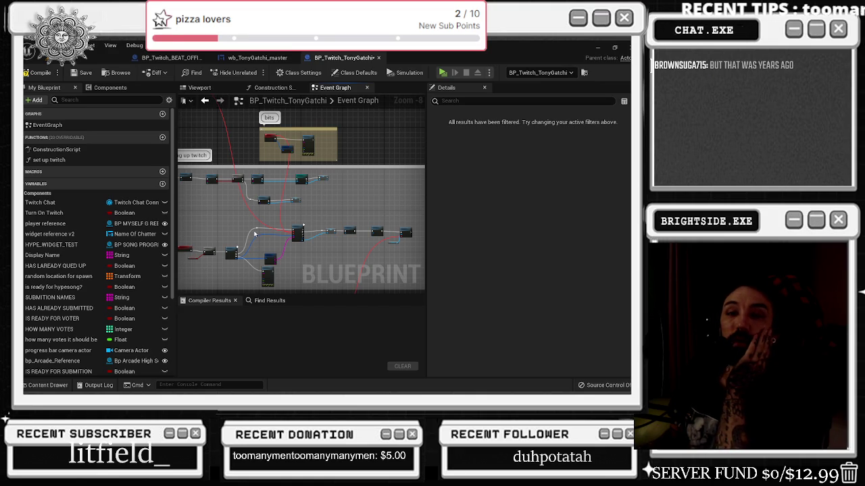
scroll(230, 210, "up", 4)
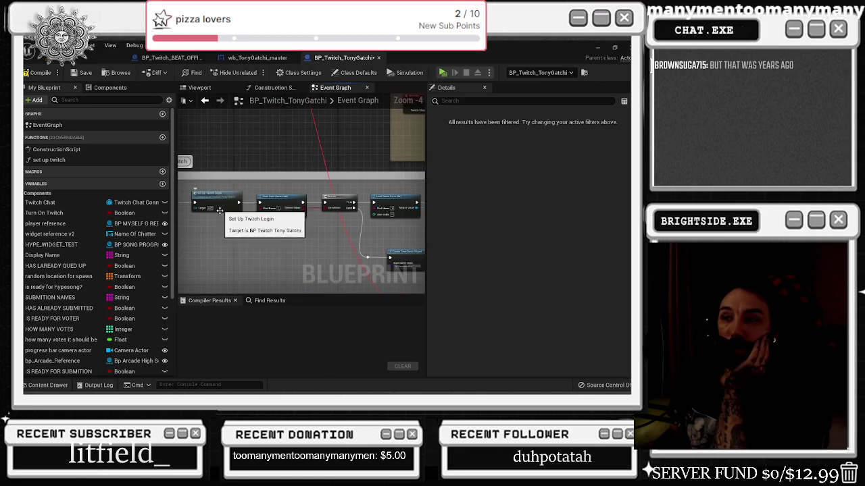
mouse_move(408, 231)
left_mouse_down()
mouse_move(323, 232)
mouse_move(418, 154)
left_mouse_up()
scroll(418, 154, "down", 3)
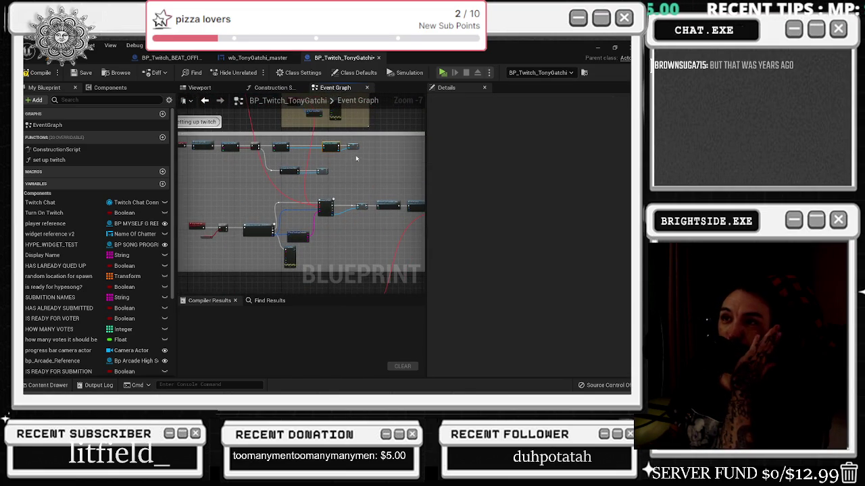
scroll(302, 188, "up", 4)
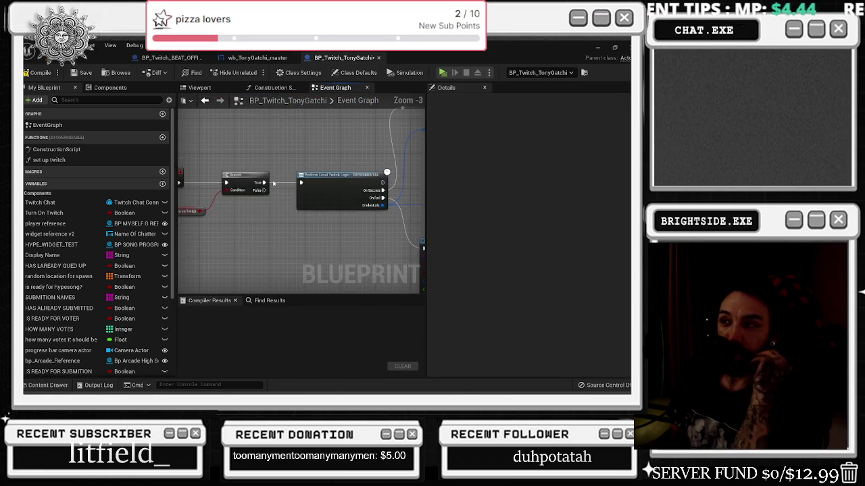
mouse_move(214, 213)
left_mouse_down()
mouse_move(311, 230)
mouse_move(299, 251)
left_mouse_up()
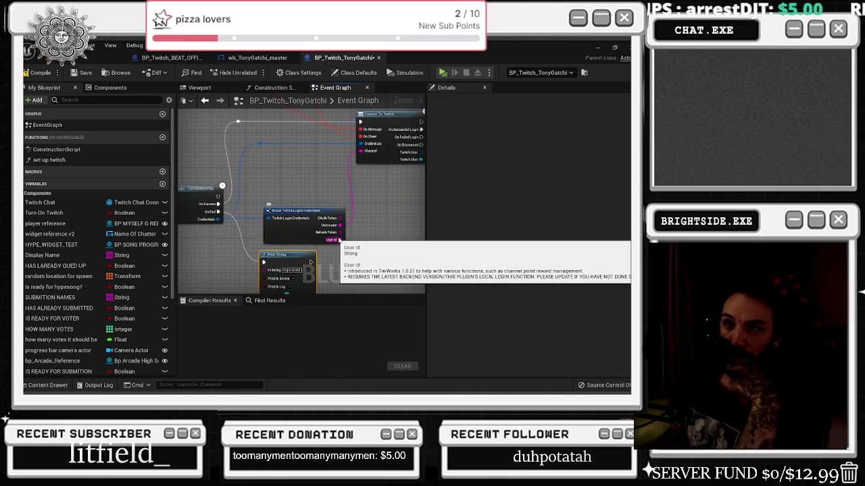
mouse_move(311, 191)
left_mouse_down()
mouse_move(178, 276)
mouse_move(161, 274)
left_mouse_up()
left_click_drag(317, 210, 183, 217)
left_click_drag(345, 189, 259, 190)
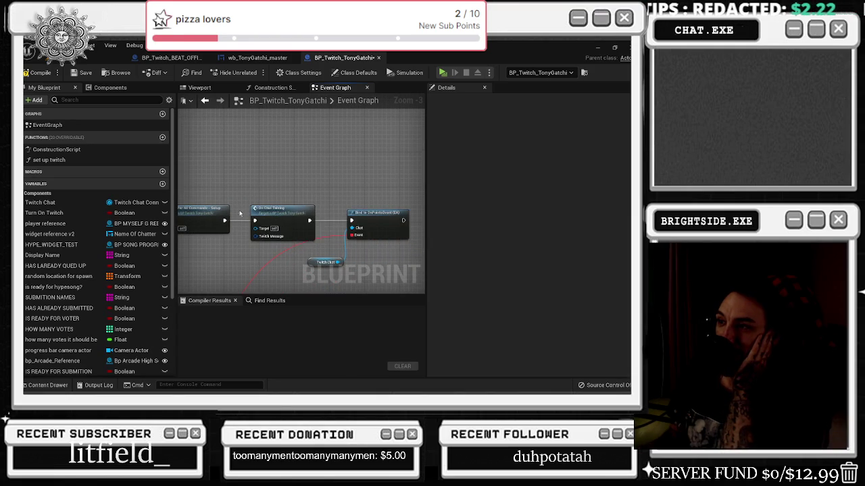
Jump to the on Chat talking event definition and check its AND and Branch nodes
double_click(272, 211)
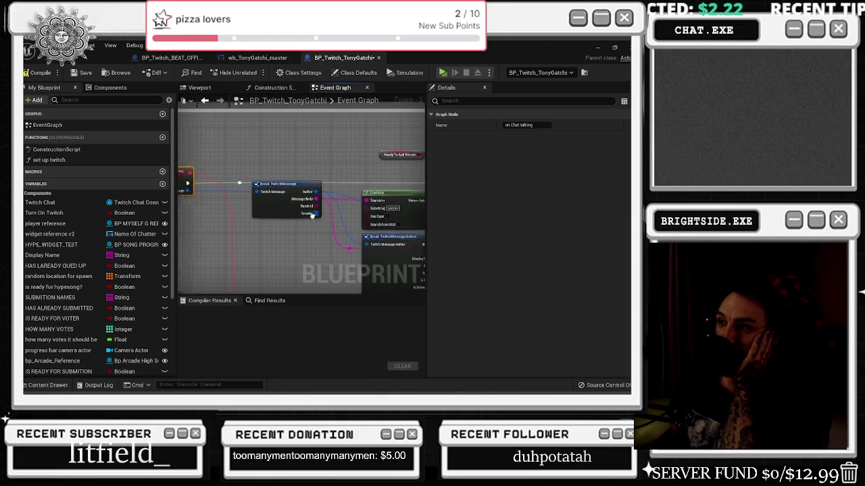
left_click_drag(312, 214, 245, 223)
left_click_drag(351, 227, 194, 247)
left_click(203, 210)
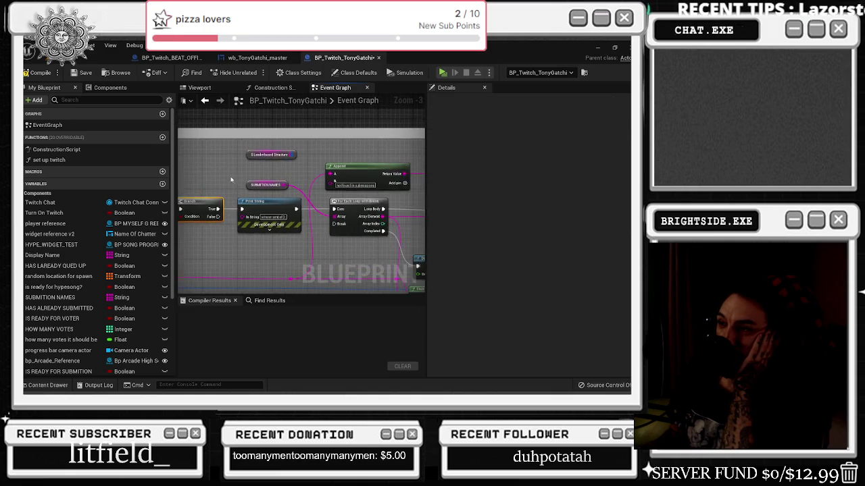
scroll(231, 180, "down", 3)
left_click_drag(231, 180, 313, 143)
scroll(313, 143, "up", 5)
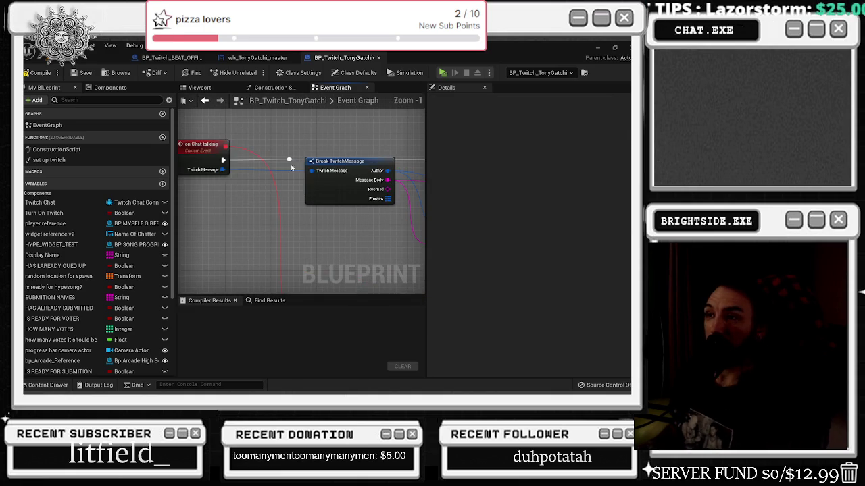
scroll(327, 176, "down", 4)
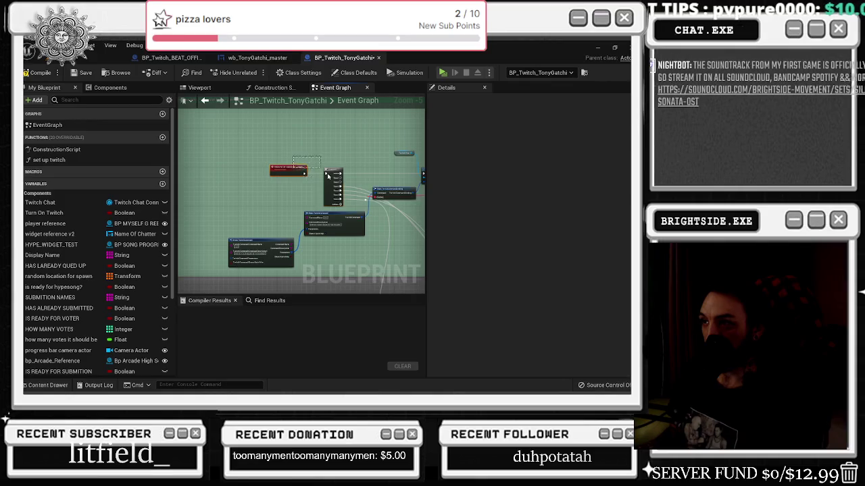
Shift the Check for all commands setup event and its command nodes slightly left
left_click(328, 176)
scroll(330, 181, "up", 2)
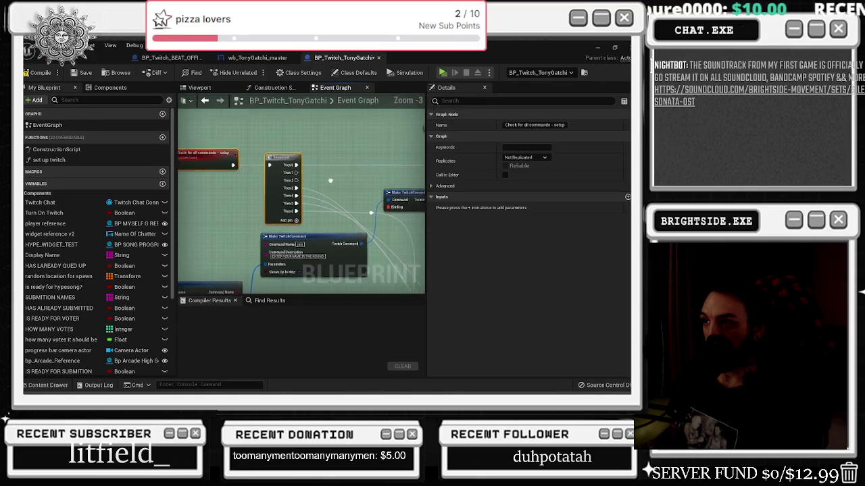
left_click_drag(330, 181, 293, 181)
left_click(277, 195)
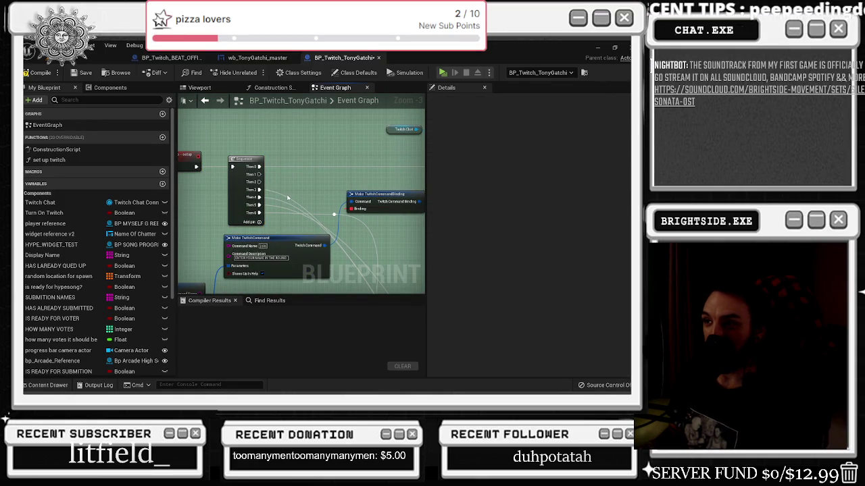
scroll(287, 197, "down", 5)
scroll(283, 262, "up", 4)
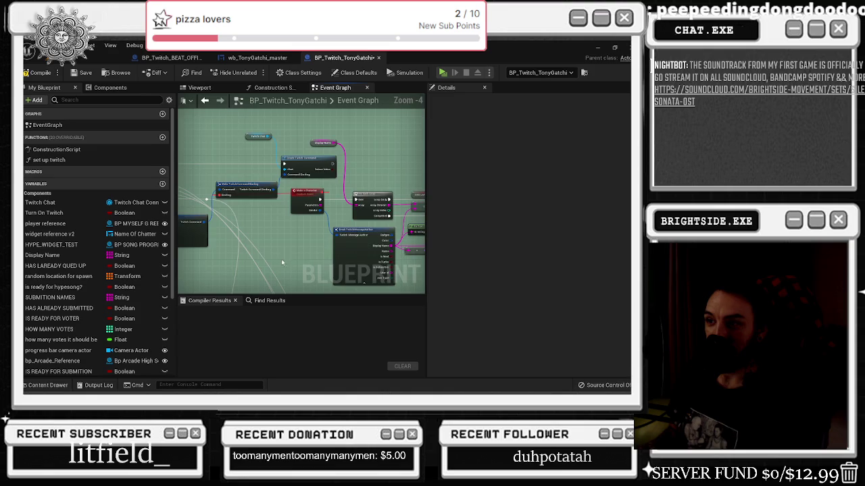
scroll(264, 251, "down", 3)
scroll(282, 232, "up", 3)
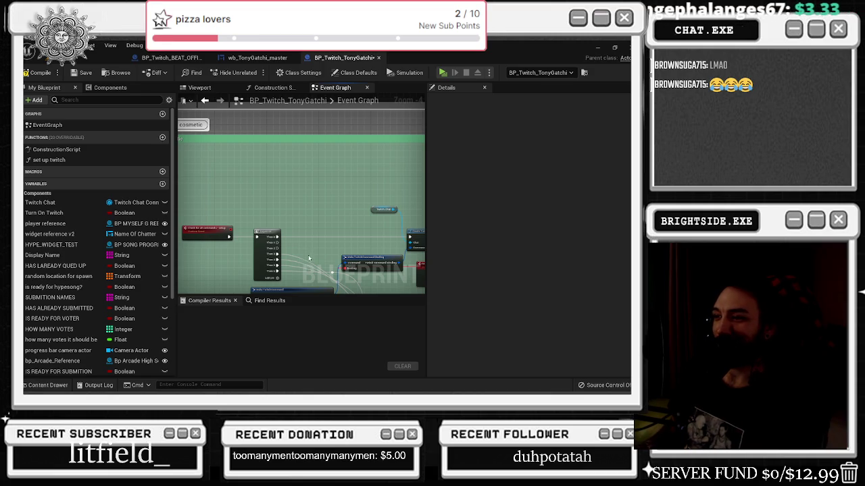
scroll(270, 195, "up", 1)
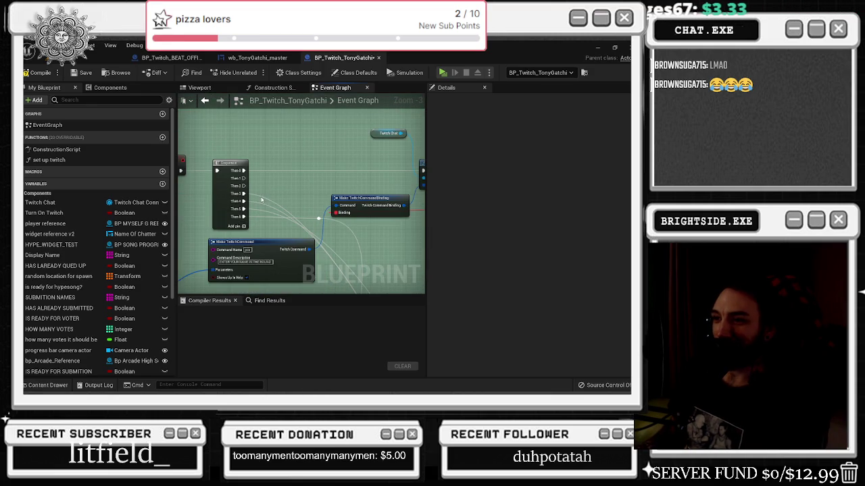
Add a reroute point on the Sequence wire and position it to tidy the wires
double_click(273, 205)
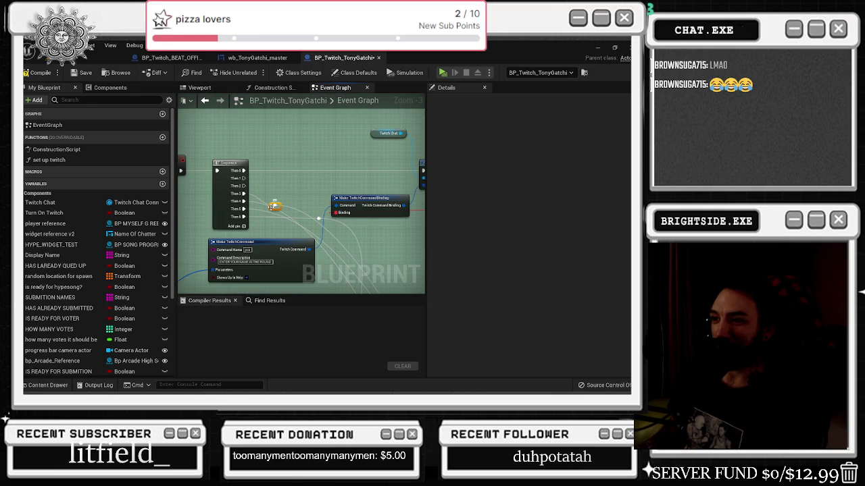
mouse_move(396, 193)
left_mouse_down()
mouse_move(405, 201)
mouse_move(379, 201)
mouse_move(414, 196)
mouse_move(249, 174)
left_mouse_up()
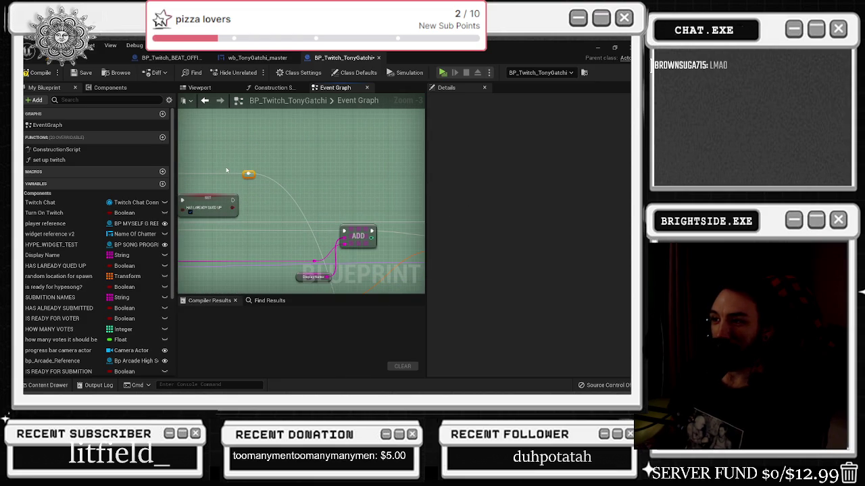
scroll(243, 169, "down", 2)
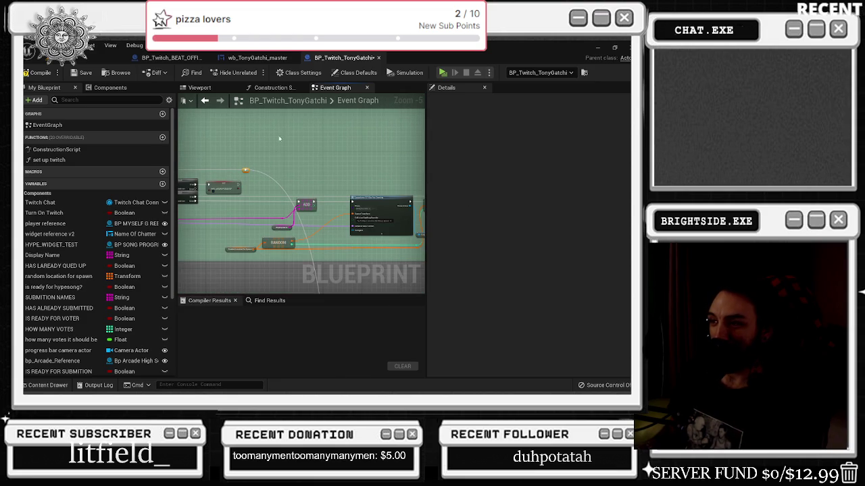
scroll(283, 162, "down", 2)
scroll(219, 179, "up", 3)
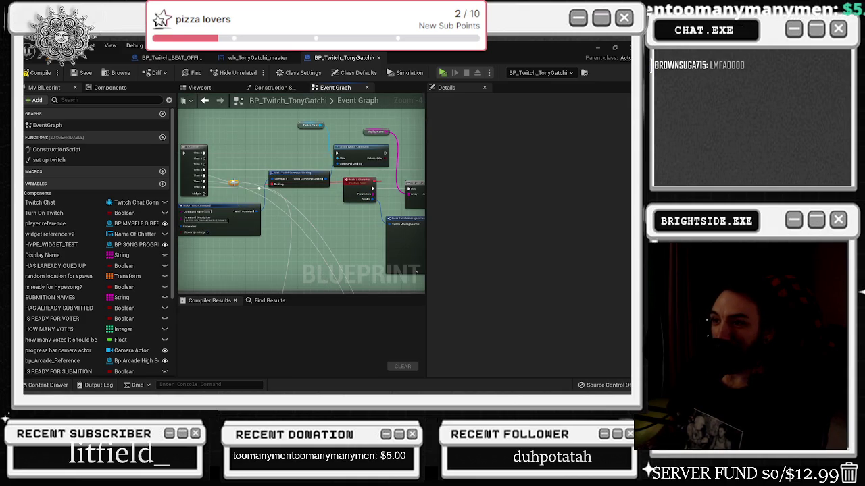
left_click_drag(251, 181, 331, 183)
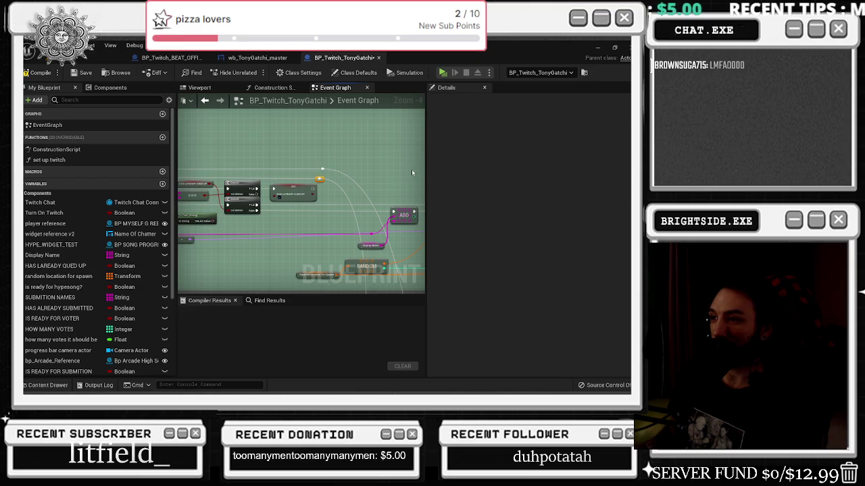
scroll(411, 169, "down", 4)
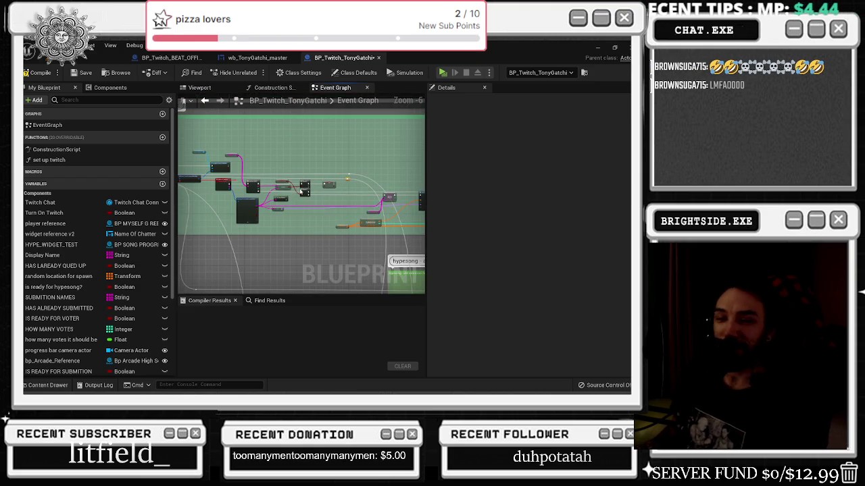
scroll(284, 172, "up", 1)
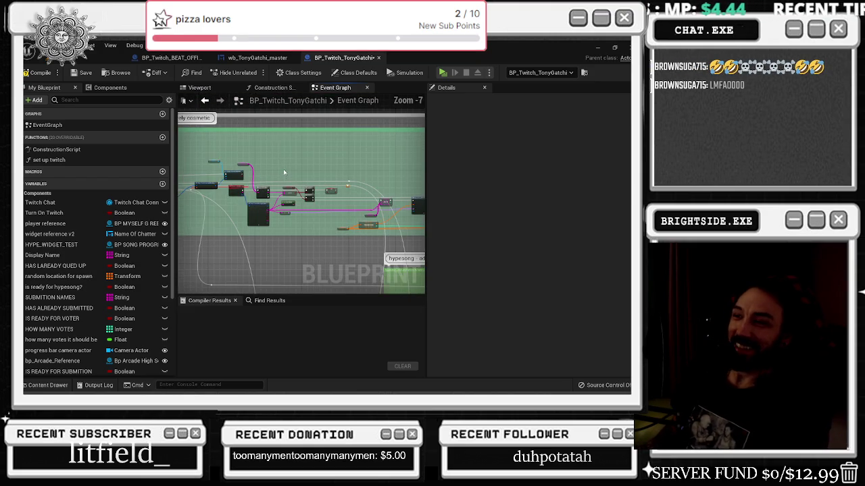
Marquee-select the right-hand node group and nudge it a little left and down
mouse_move(282, 145)
left_mouse_down()
mouse_move(381, 236)
mouse_move(407, 226)
left_mouse_up()
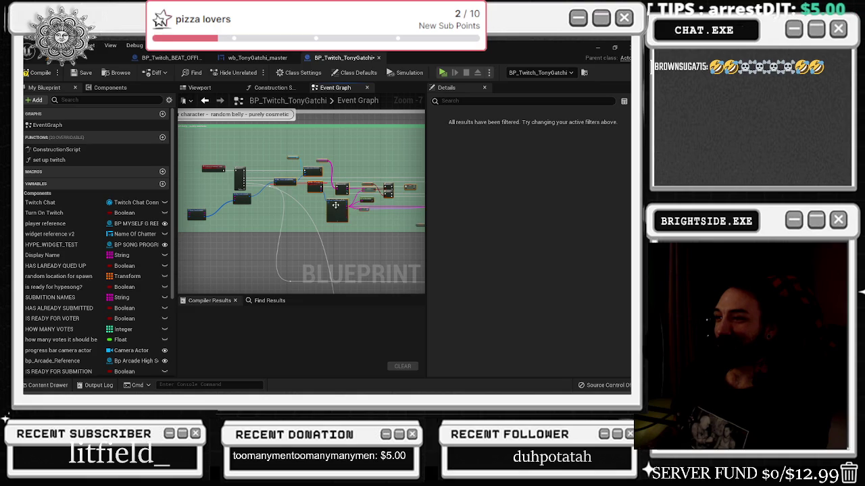
left_click_drag(335, 205, 319, 204)
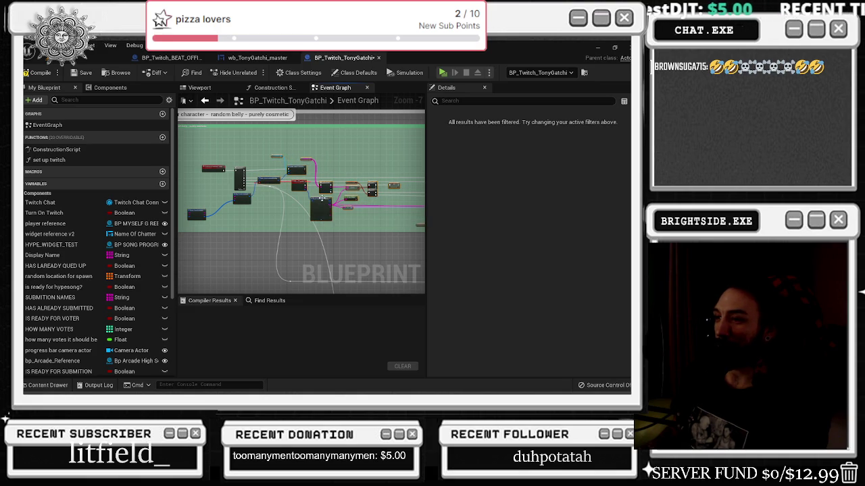
left_click_drag(322, 199, 323, 203)
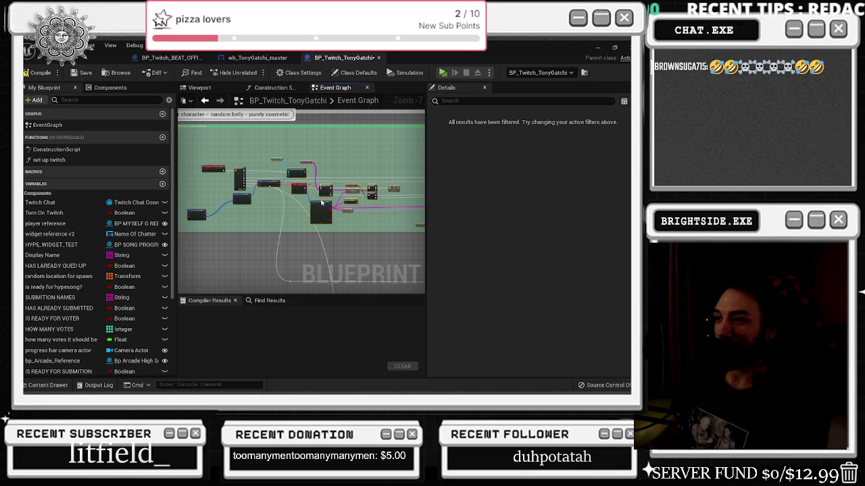
scroll(331, 172, "up", 6)
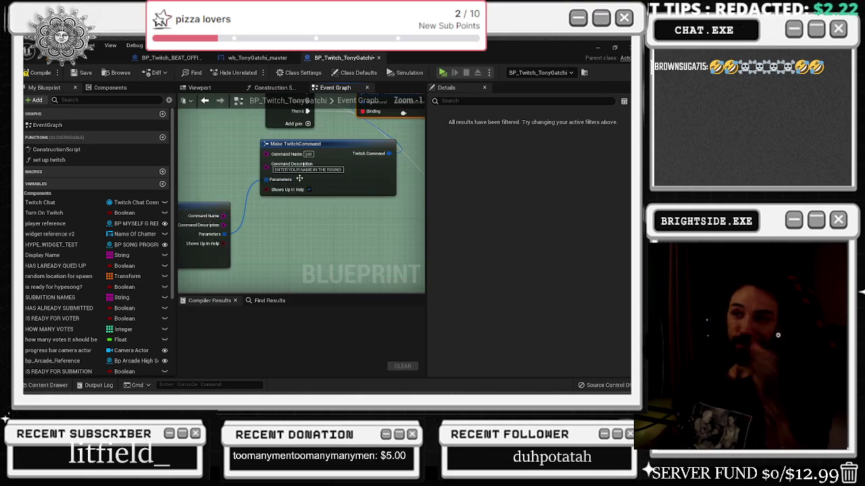
Move the Make TwitchCommand and Break nodes further left beside the Sequence node
scroll(333, 166, "down", 5)
scroll(250, 161, "up", 4)
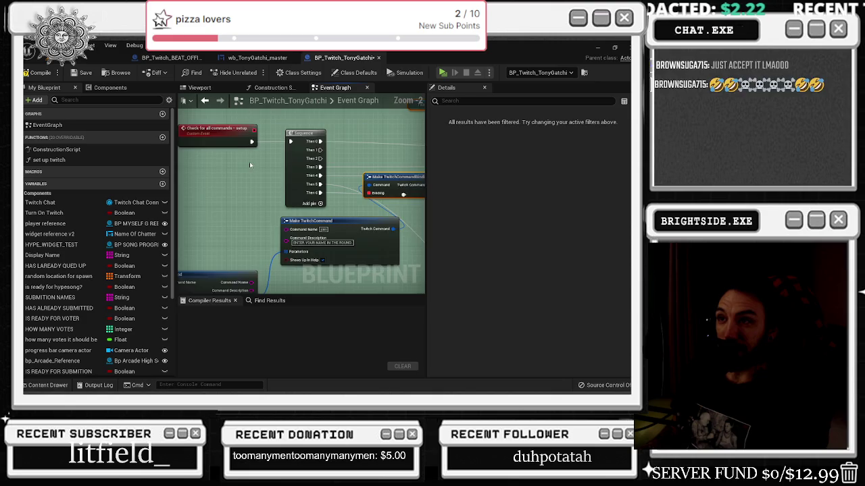
left_click_drag(294, 184, 346, 188)
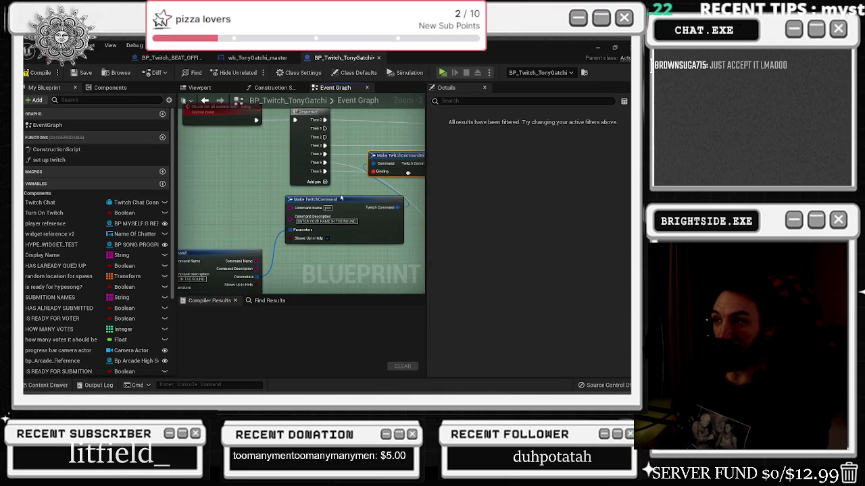
scroll(341, 198, "down", 2)
scroll(333, 207, "up", 2)
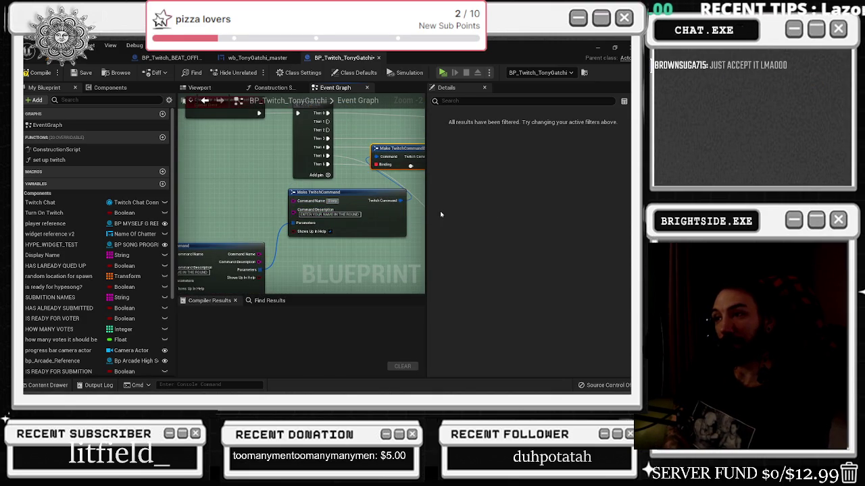
left_click(229, 179)
left_click_drag(319, 289, 402, 257)
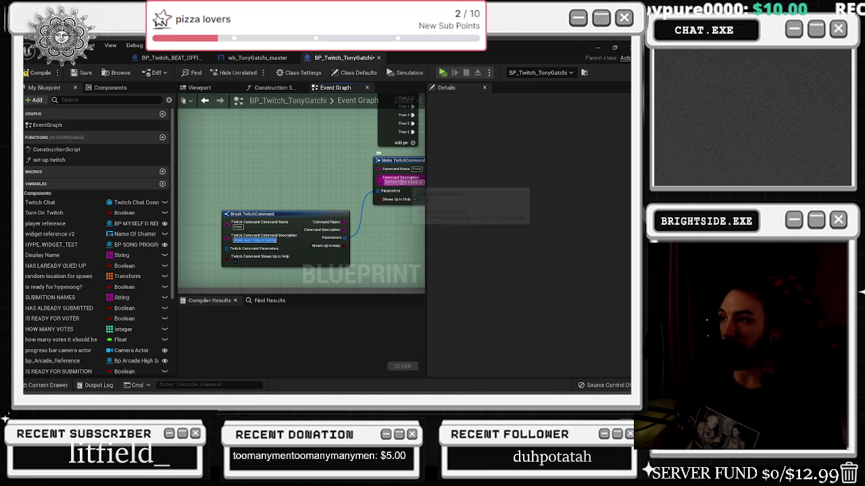
left_click_drag(311, 161, 232, 165)
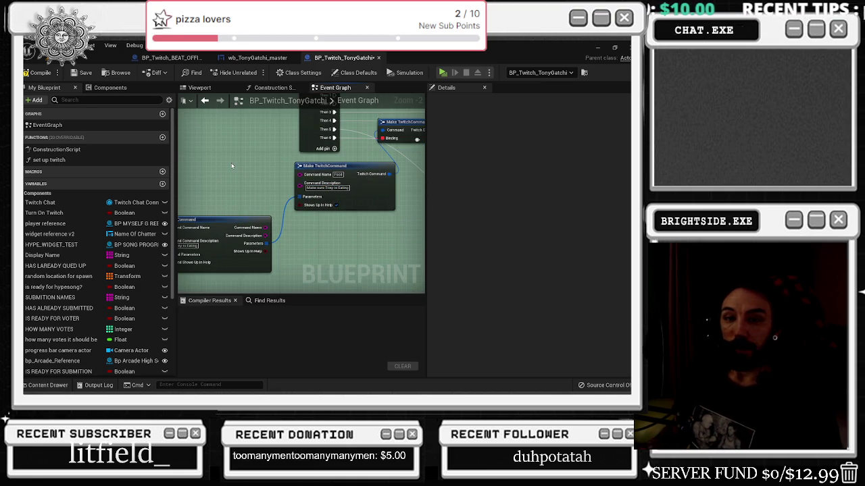
scroll(257, 207, "down", 2)
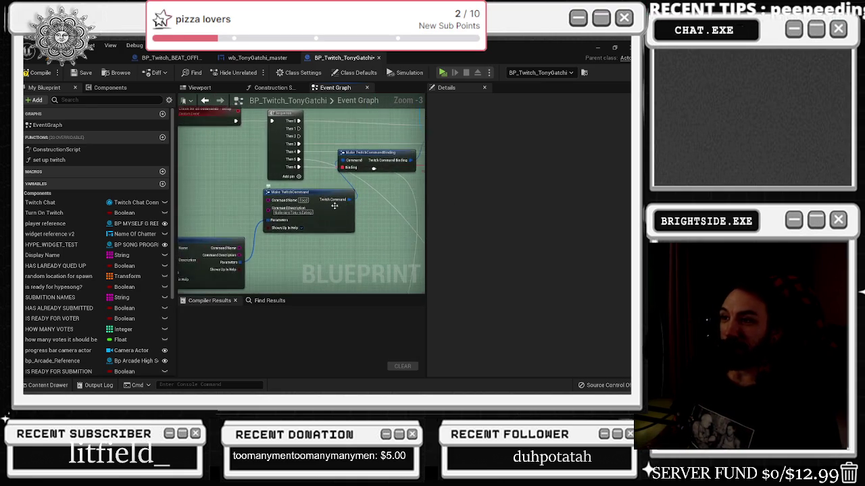
left_click_drag(258, 208, 290, 233)
left_click_drag(331, 214, 309, 214)
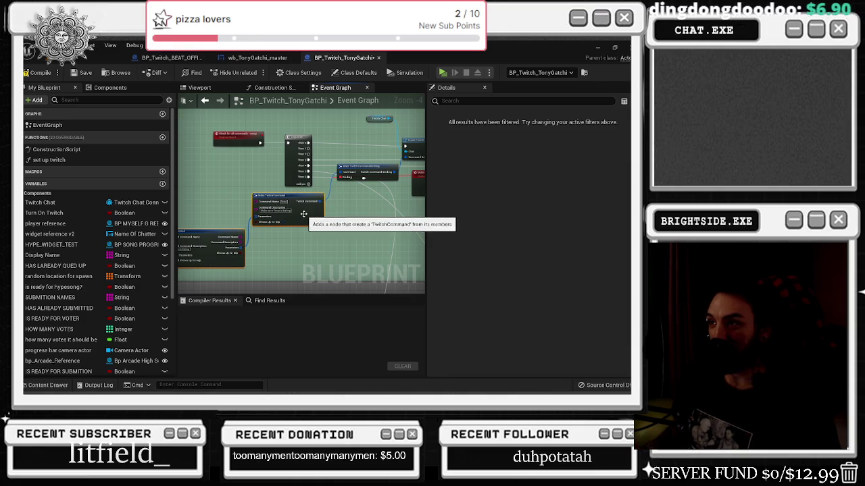
Move the Make TwitchCommandBinding node slightly lower
mouse_move(302, 137)
left_mouse_down()
mouse_move(309, 143)
mouse_move(250, 181)
left_mouse_up()
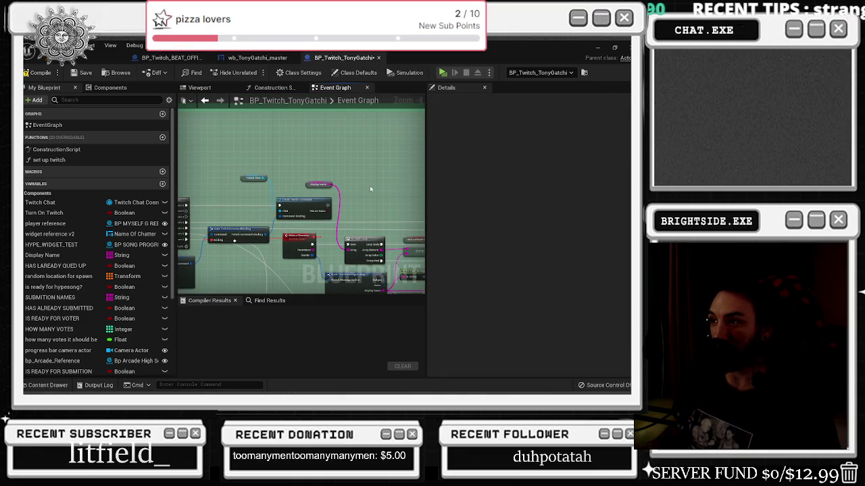
left_click_drag(372, 189, 362, 182)
left_click_drag(246, 238, 322, 227)
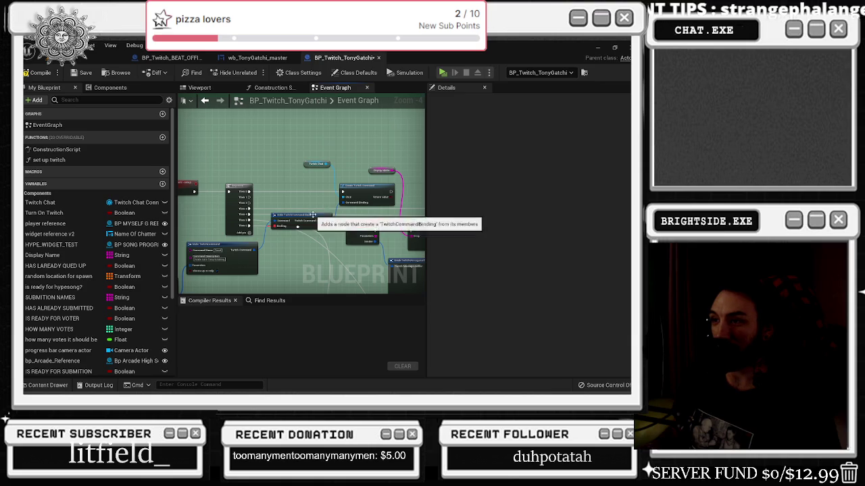
left_click(312, 216)
mouse_move(291, 222)
left_mouse_down()
mouse_move(277, 251)
mouse_move(303, 250)
mouse_move(300, 221)
mouse_move(291, 221)
left_mouse_up()
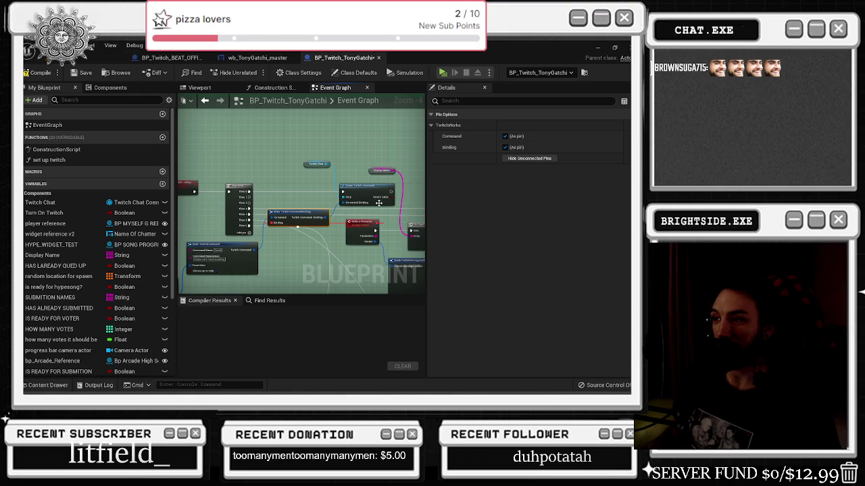
left_click_drag(379, 203, 432, 203)
left_click(305, 168)
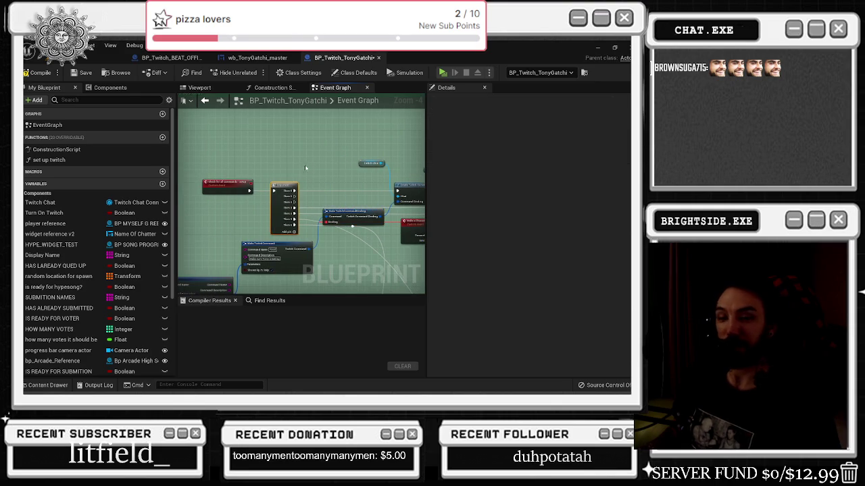
Pull the reroute point on the wire down and to the right
left_click_drag(305, 167, 215, 146)
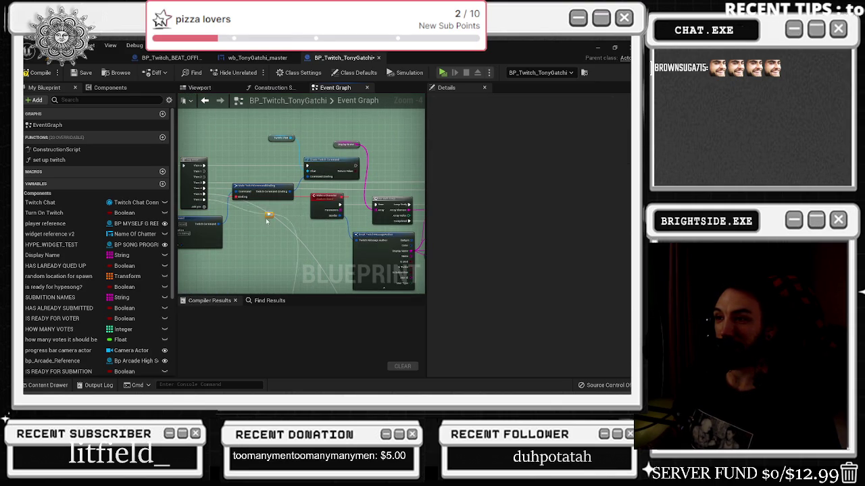
scroll(255, 282, "up", 2)
left_click_drag(270, 223, 298, 137)
mouse_move(227, 211)
left_mouse_down()
mouse_move(223, 233)
mouse_move(251, 284)
mouse_move(270, 290)
mouse_move(283, 244)
left_mouse_up()
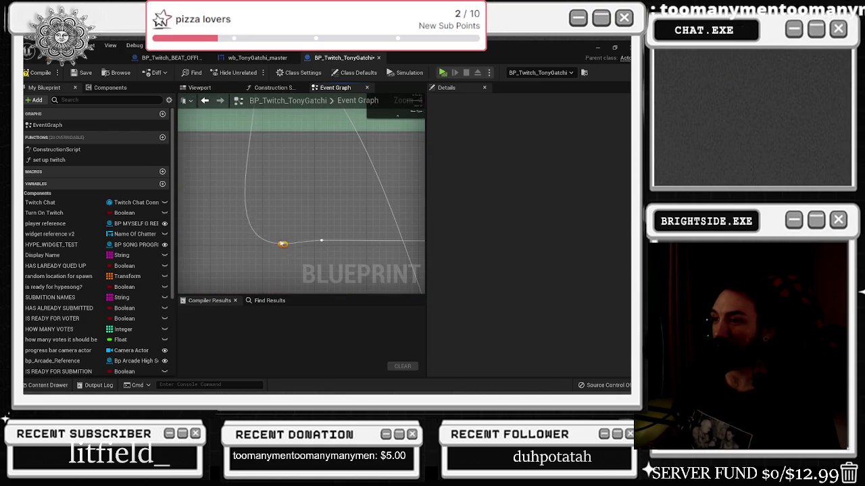
scroll(283, 243, "down", 4)
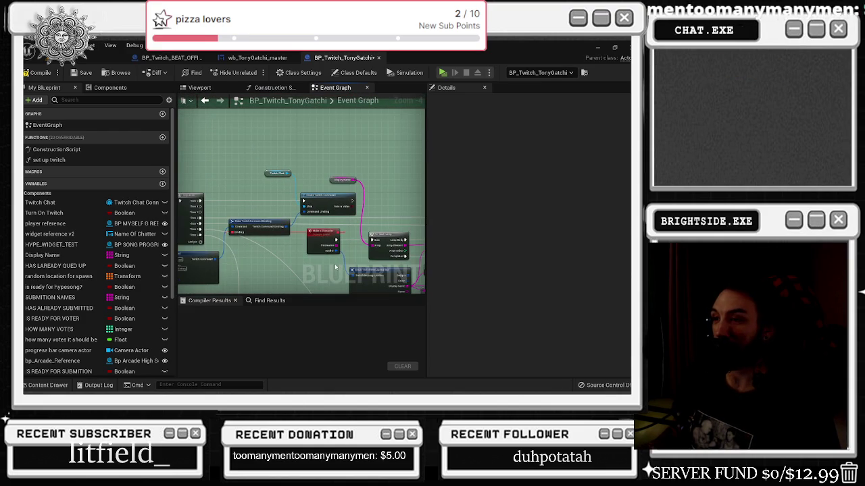
Shift the Make a Character node slightly left, then review the ForEach and Spawn Actor nodes
left_click_drag(210, 235, 288, 205)
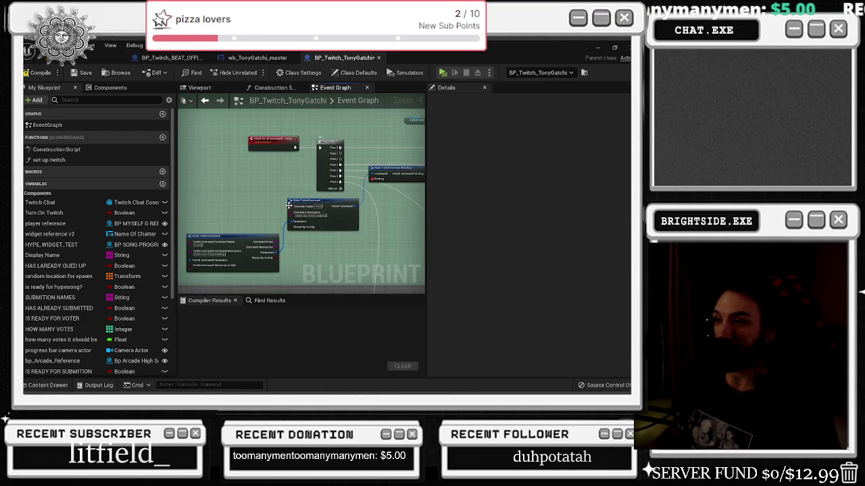
left_click_drag(313, 255, 315, 255)
left_click_drag(362, 175, 295, 211)
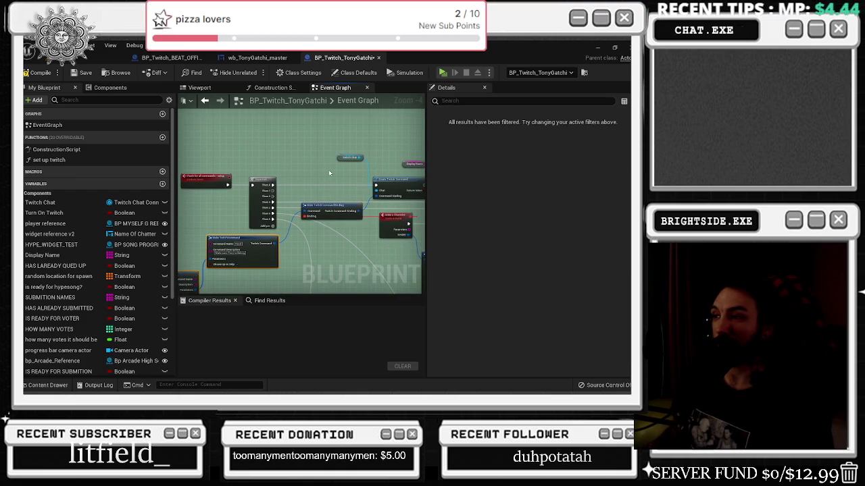
mouse_move(306, 159)
left_mouse_down()
mouse_move(281, 157)
mouse_move(314, 163)
left_mouse_up()
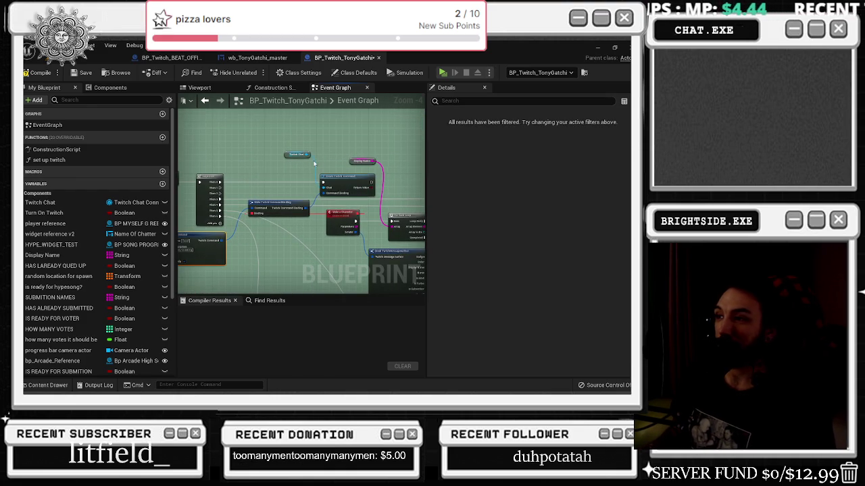
left_click(299, 204)
mouse_move(338, 228)
left_mouse_down()
mouse_move(324, 229)
mouse_move(335, 227)
left_mouse_up()
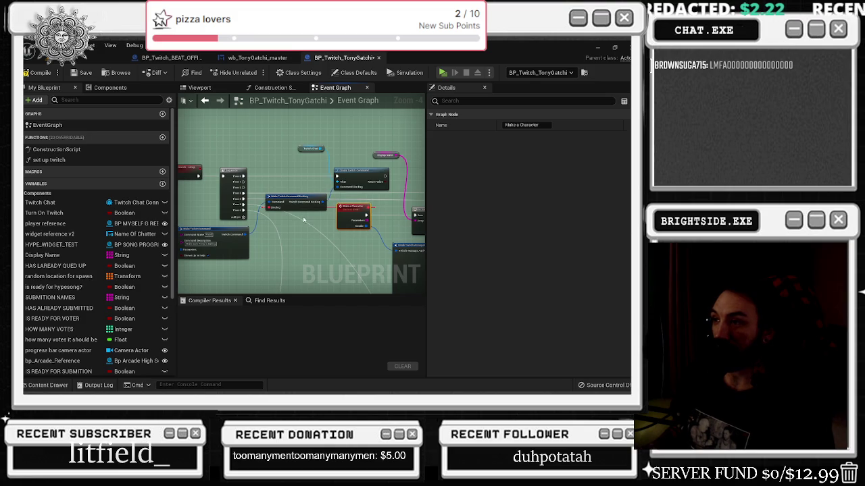
left_click_drag(305, 234, 247, 230)
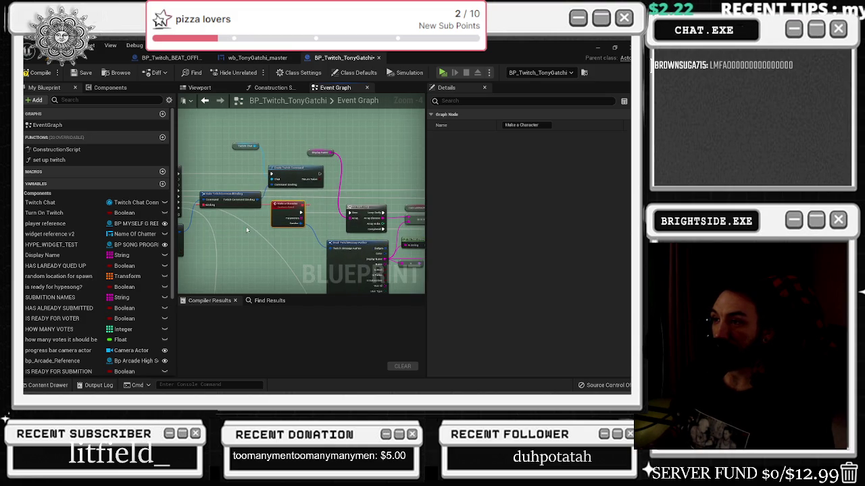
left_click_drag(330, 236, 169, 233)
left_click_drag(412, 270, 331, 265)
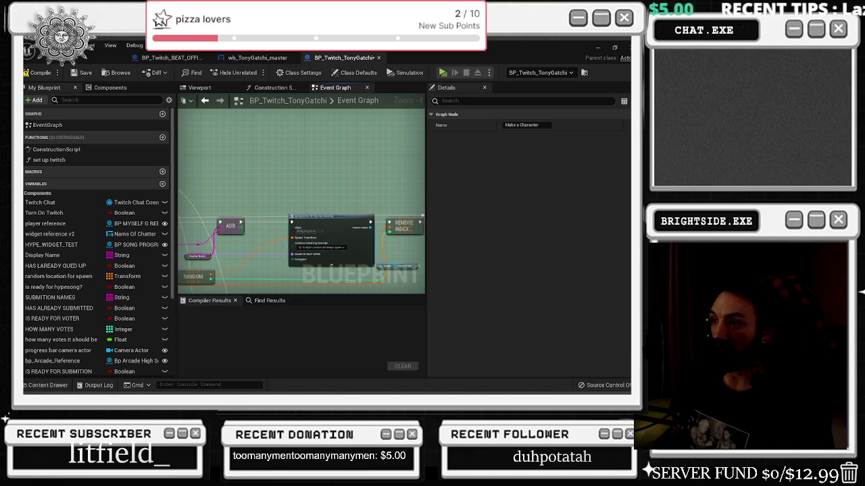
Select the Display Name variable node near Break TwitchMessageAuthor and Make a Character
scroll(331, 265, "down", 3)
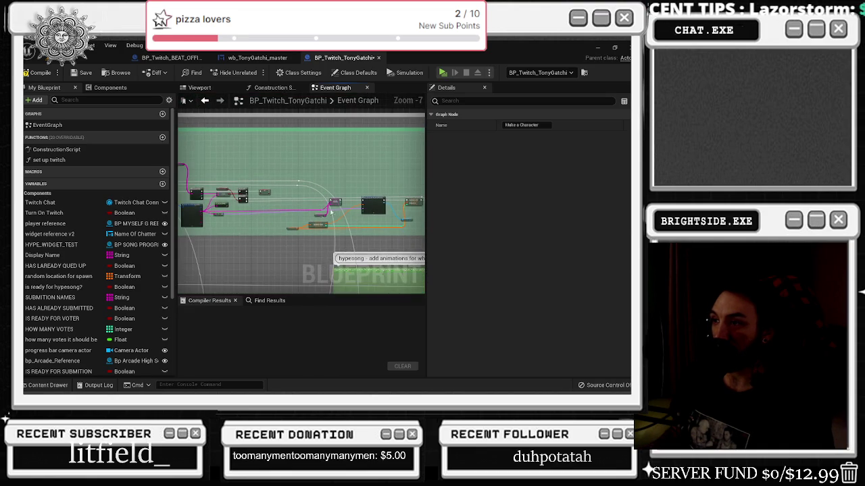
left_click_drag(331, 214, 290, 212)
left_click_drag(202, 216, 284, 216)
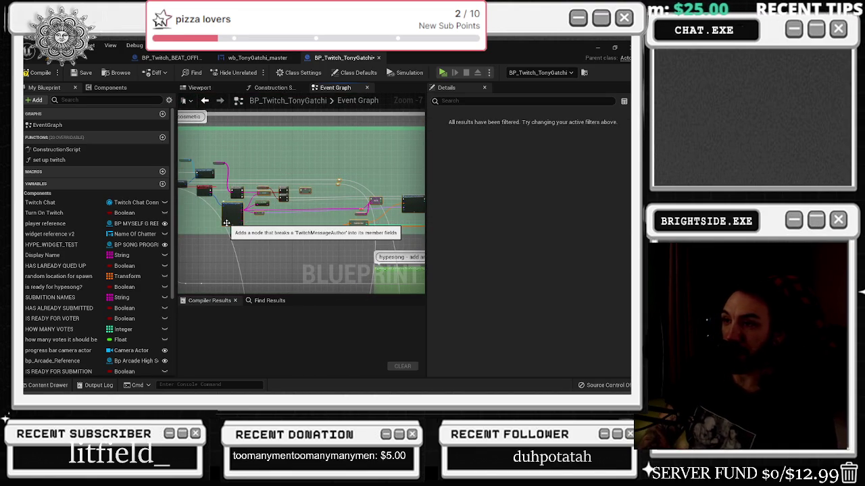
scroll(226, 223, "up", 5)
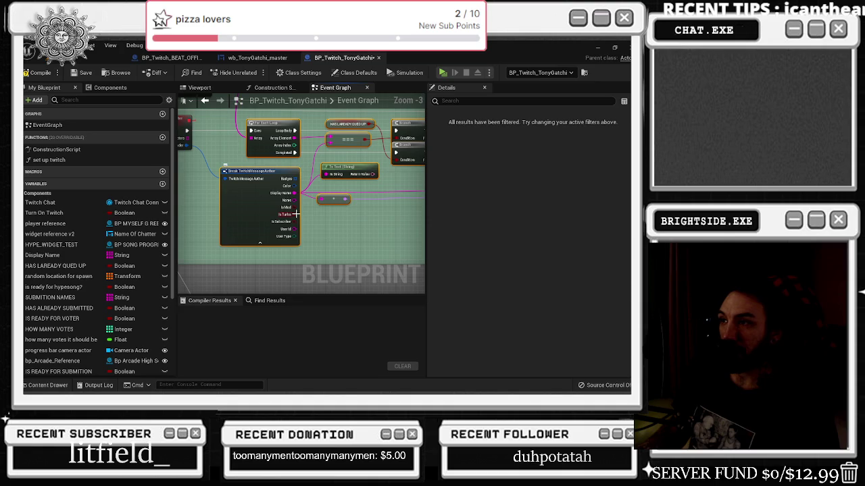
scroll(229, 219, "down", 1)
left_click_drag(253, 205, 219, 264)
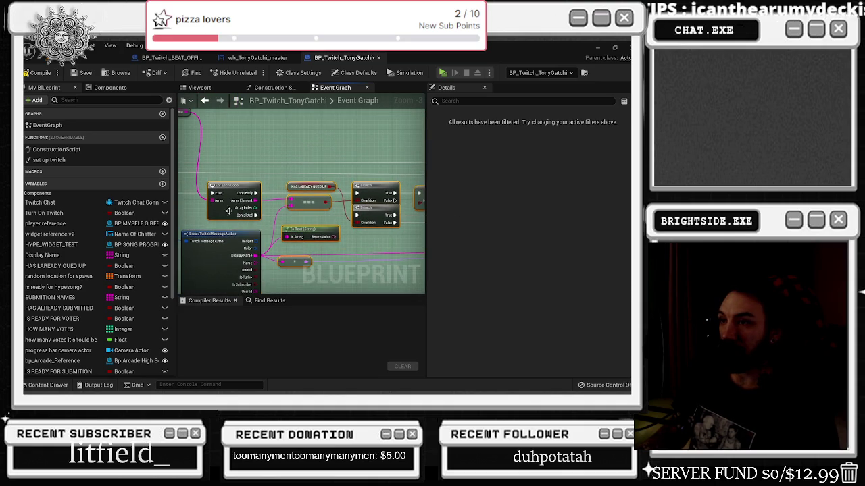
left_click_drag(229, 211, 342, 280)
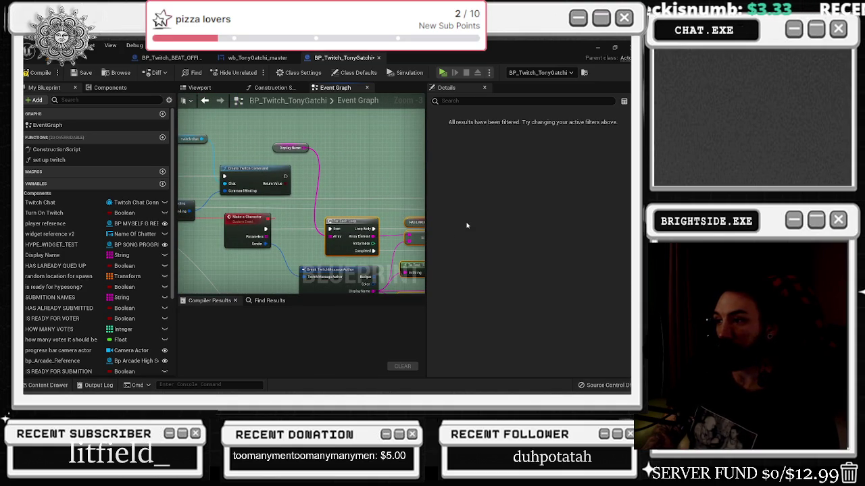
left_click(294, 147)
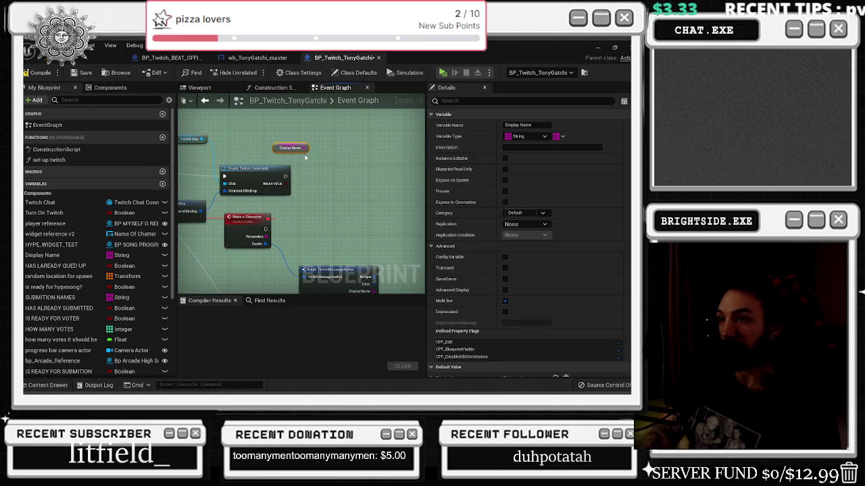
Delete the player reference variable from My Blueprint
left_click(306, 158)
left_click_drag(48, 224, 68, 230)
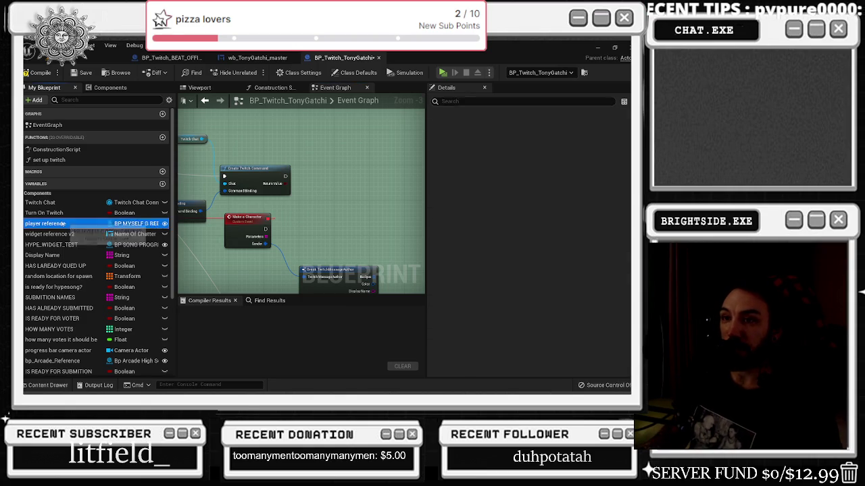
left_click(47, 224)
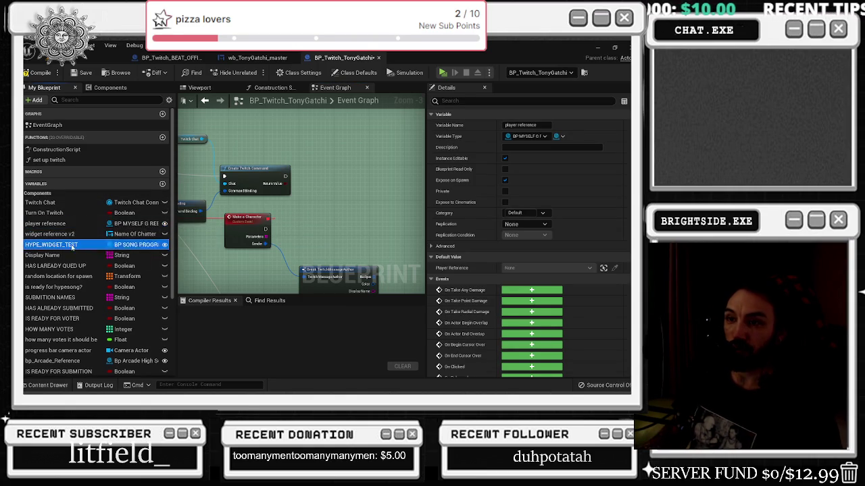
key("Delete")
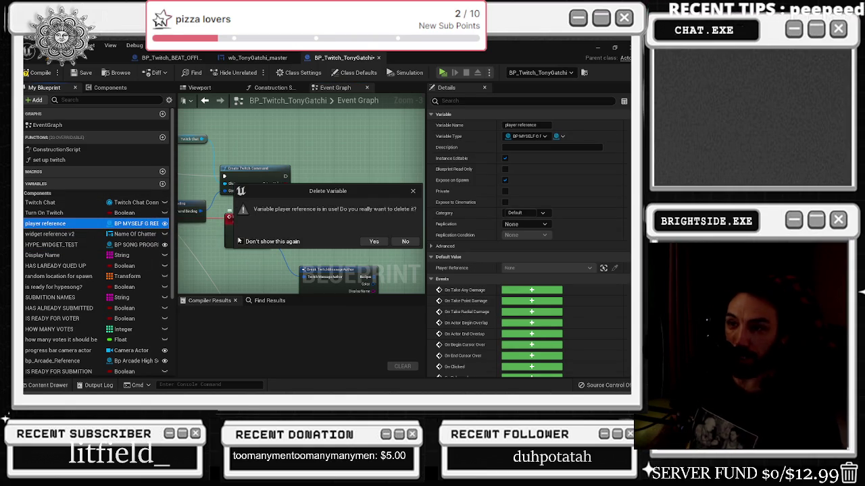
left_click(376, 242)
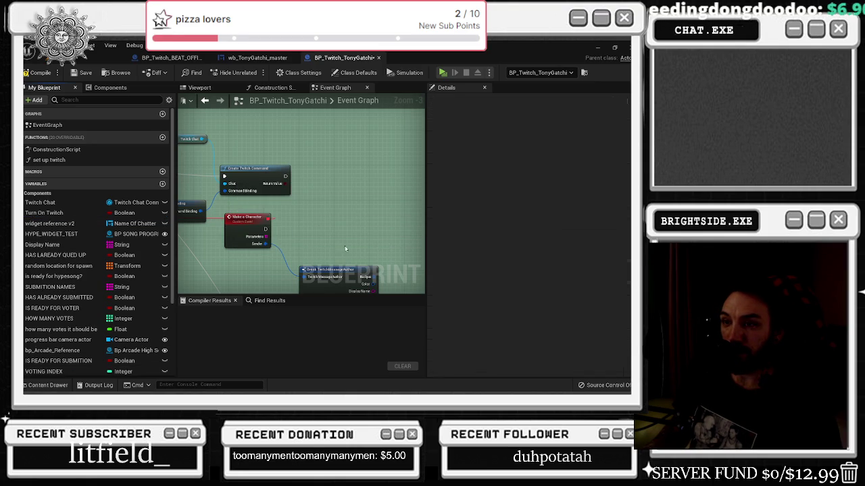
Delete HAS LAREADY QUED UP, is ready for hypesong?, HAS ALREADY SUBMITTED and IS READY FOR VOTER, then compile
left_click(47, 244)
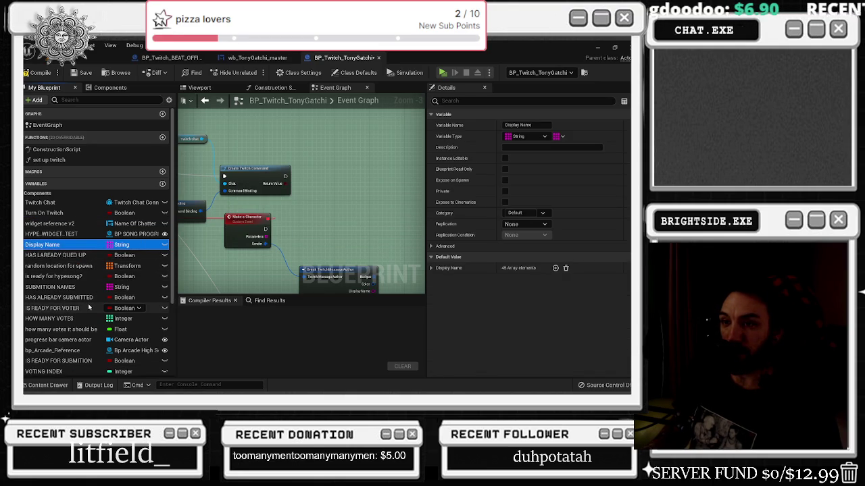
left_click(160, 254)
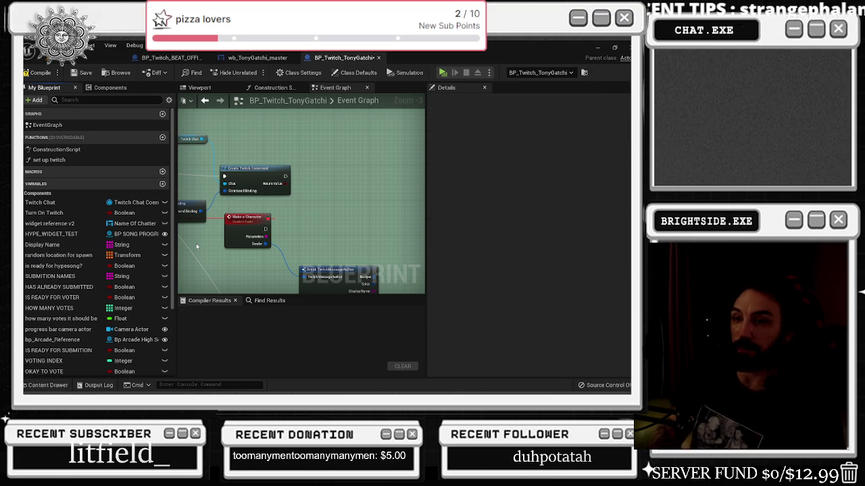
key("Delete")
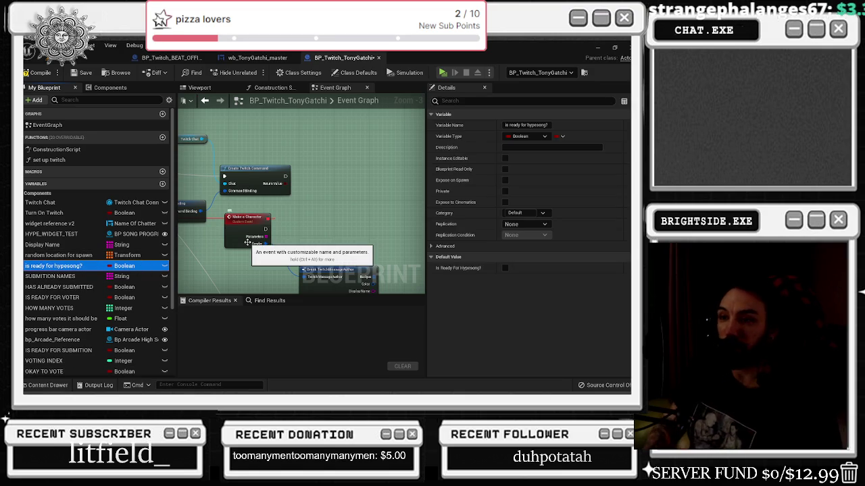
key("Delete")
left_click(383, 241)
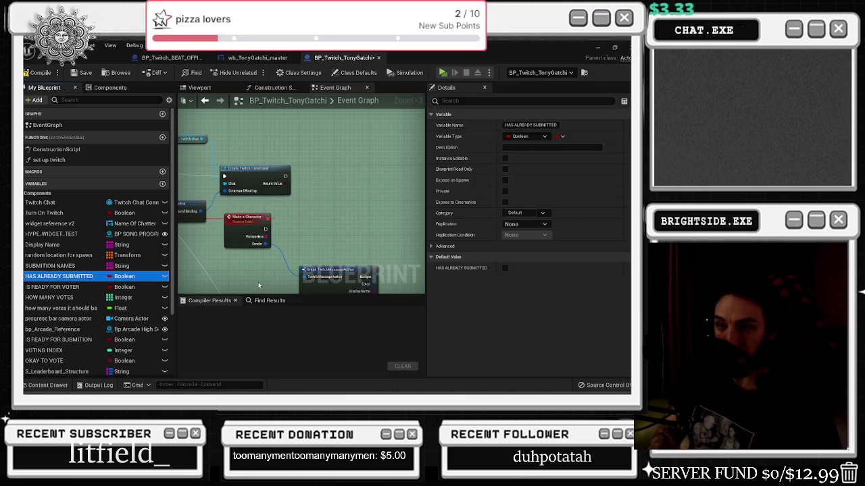
key("Delete")
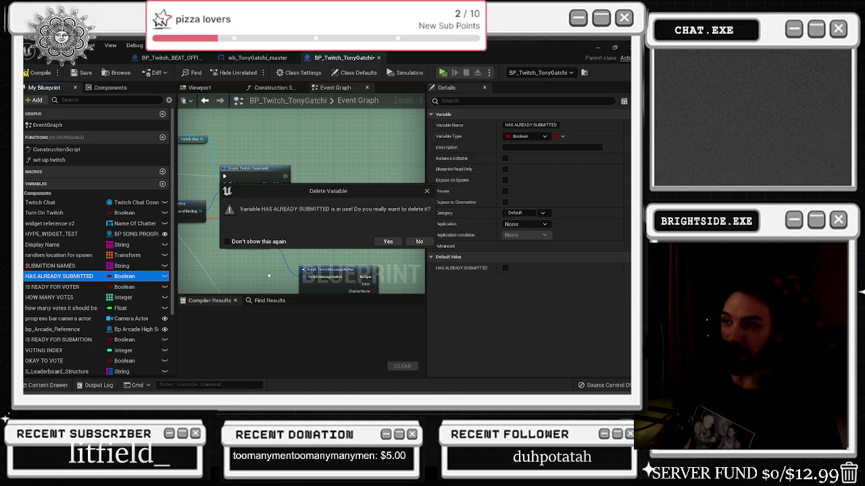
left_click(387, 241)
left_click(111, 276)
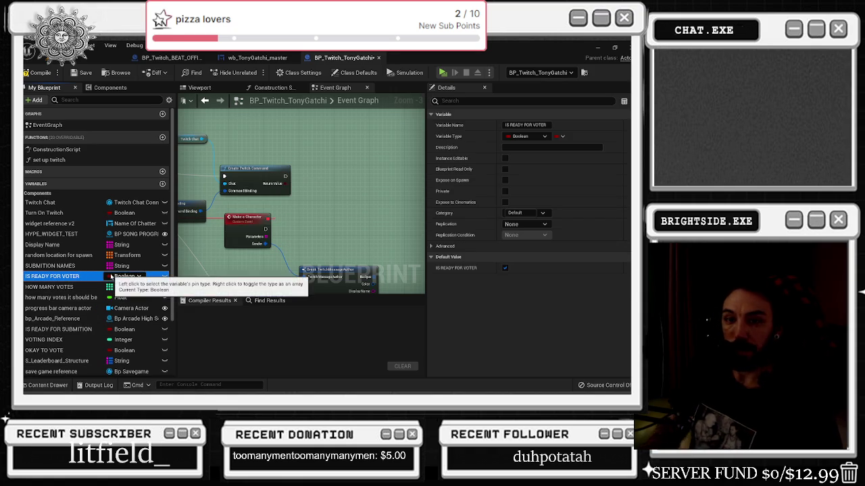
key("Delete")
left_click(385, 241)
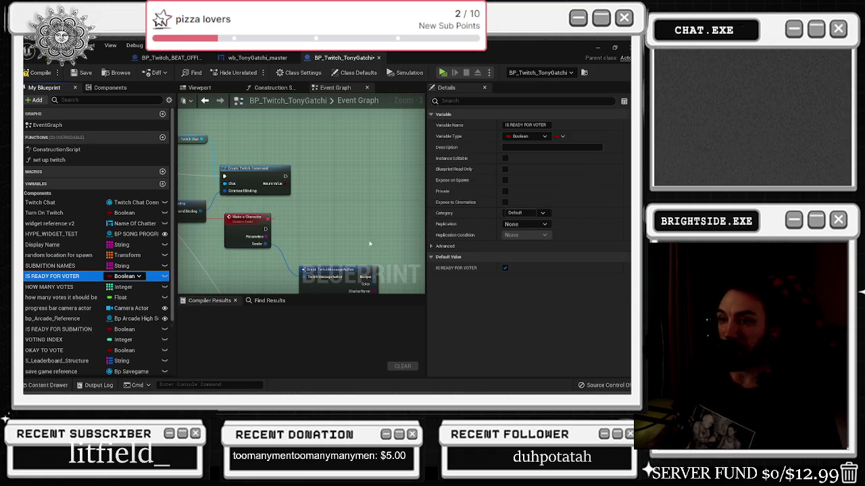
left_click(37, 72)
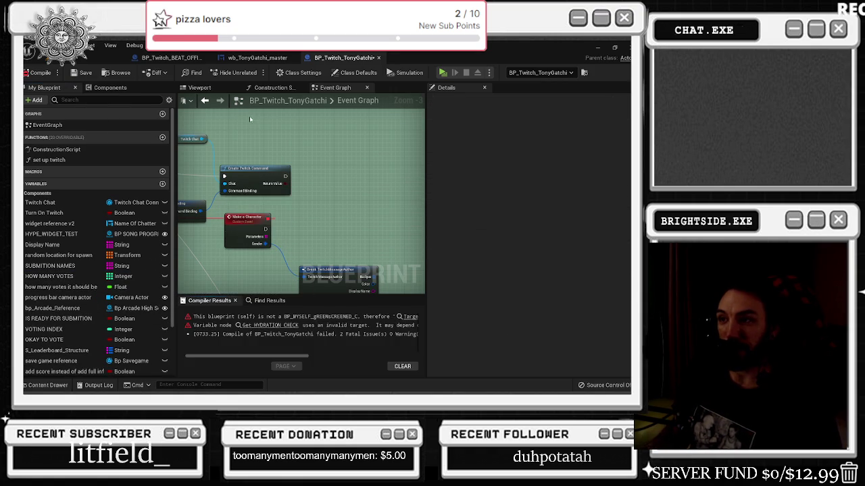
Fix the HYDRATION CHECK node from the compile error and recompile until the blueprint succeeds
left_click(270, 325)
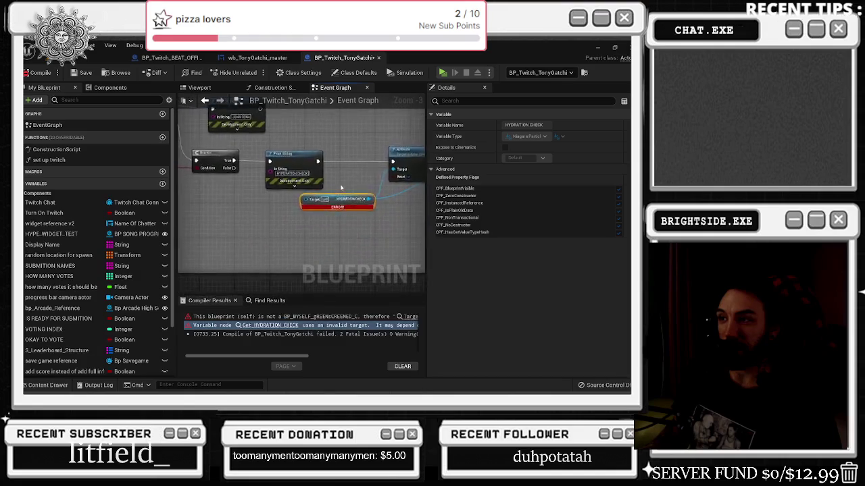
scroll(358, 202, "down", 6)
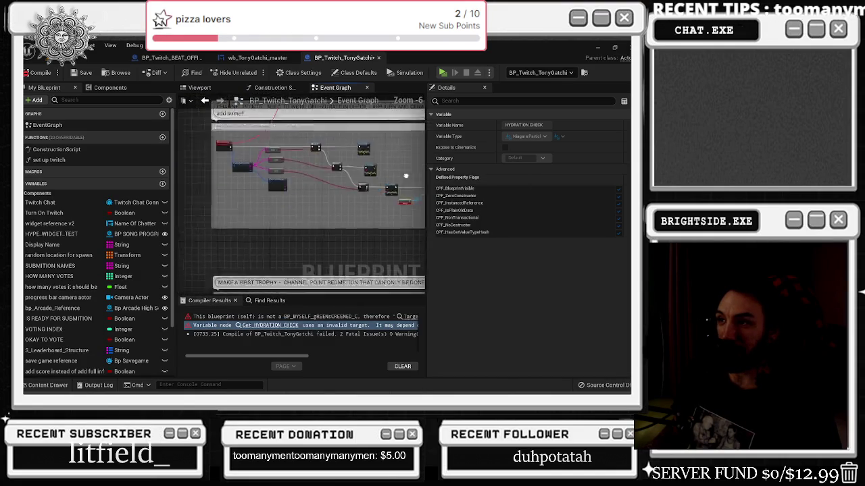
scroll(317, 228, "up", 5)
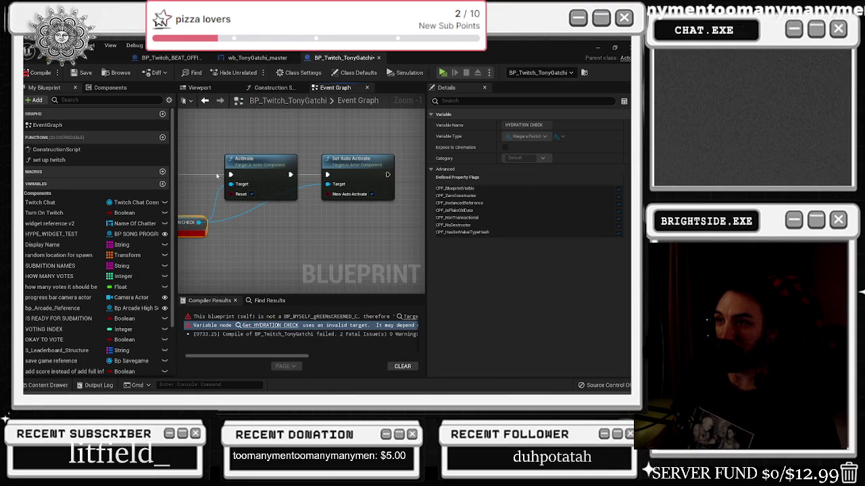
left_click(217, 178)
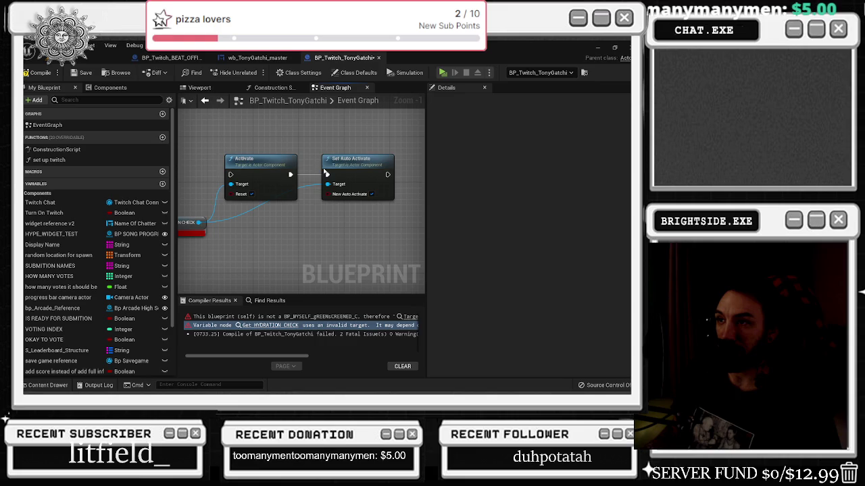
scroll(225, 147, "down", 3)
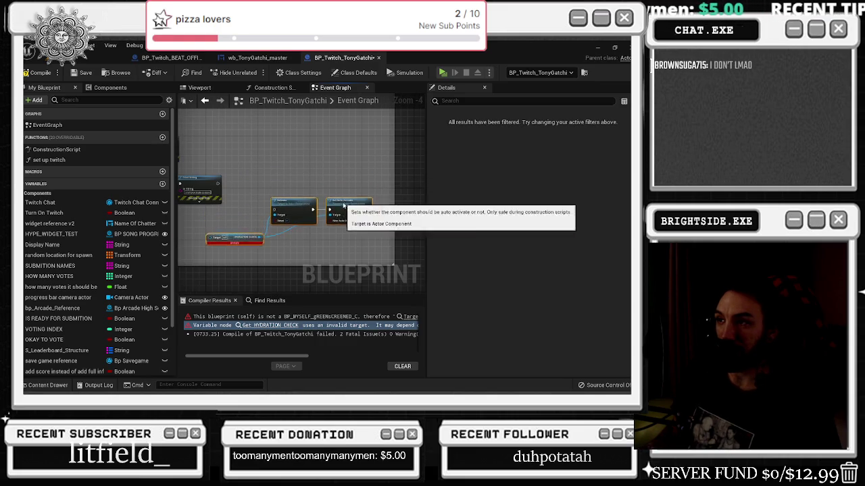
left_click(40, 72)
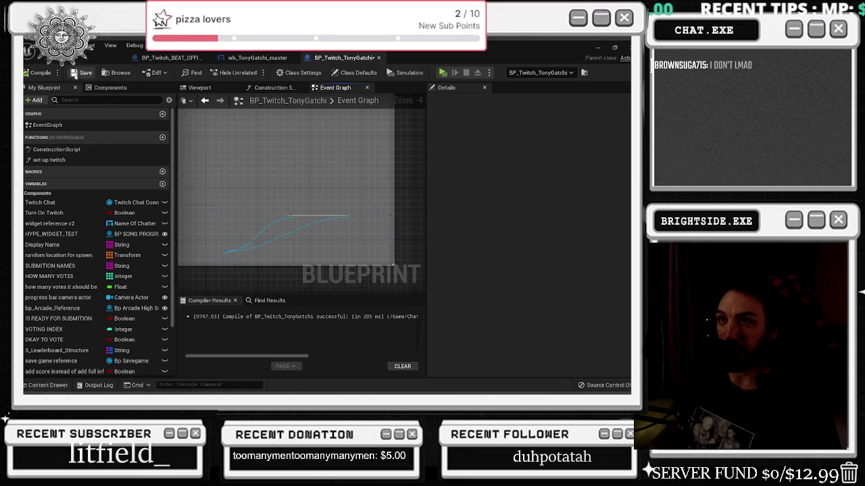
left_click(41, 72)
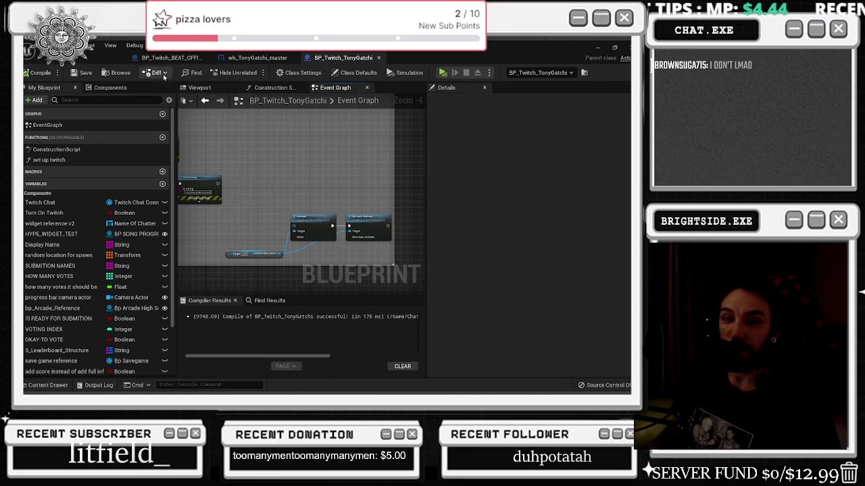
left_click(203, 100)
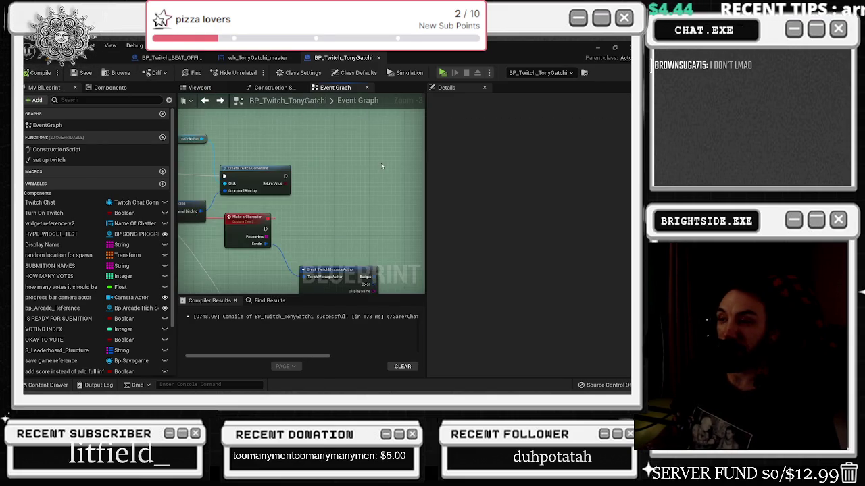
Look over the break struct, hypesong, submission system and random belly character sections of the event graph
left_click(354, 233)
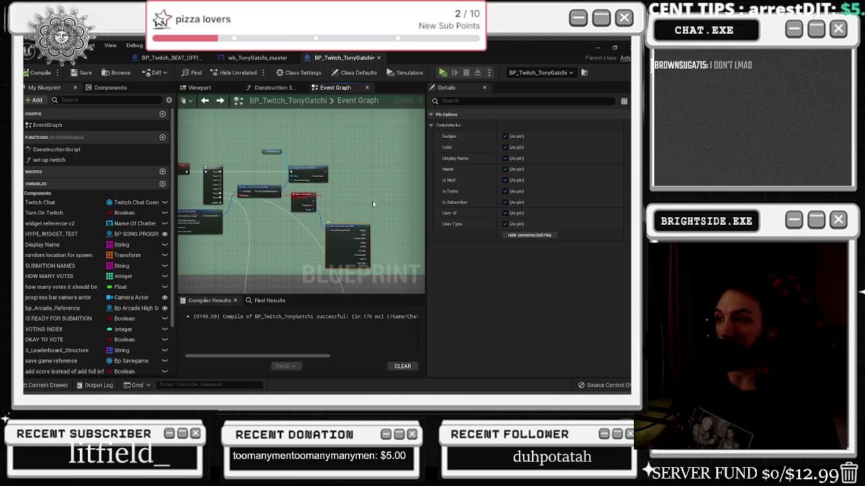
scroll(372, 201, "down", 2)
left_click_drag(330, 181, 259, 184)
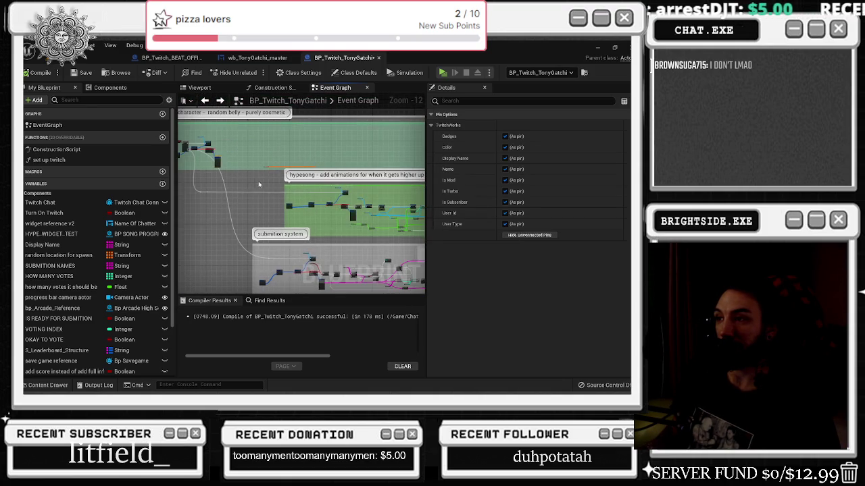
scroll(346, 202, "up", 4)
scroll(273, 192, "up", 5)
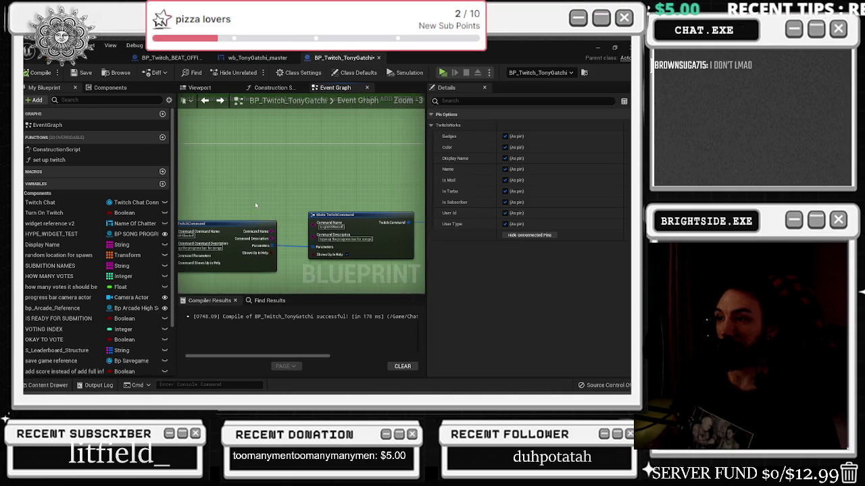
scroll(256, 205, "down", 2)
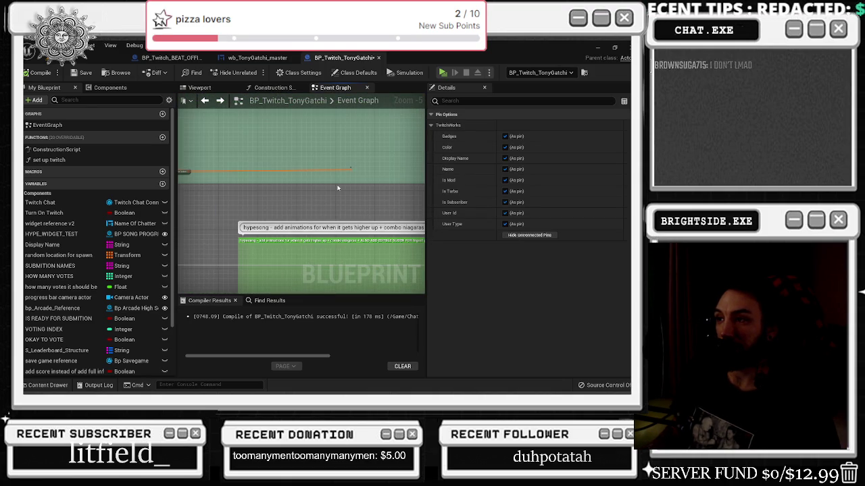
scroll(219, 202, "down", 1)
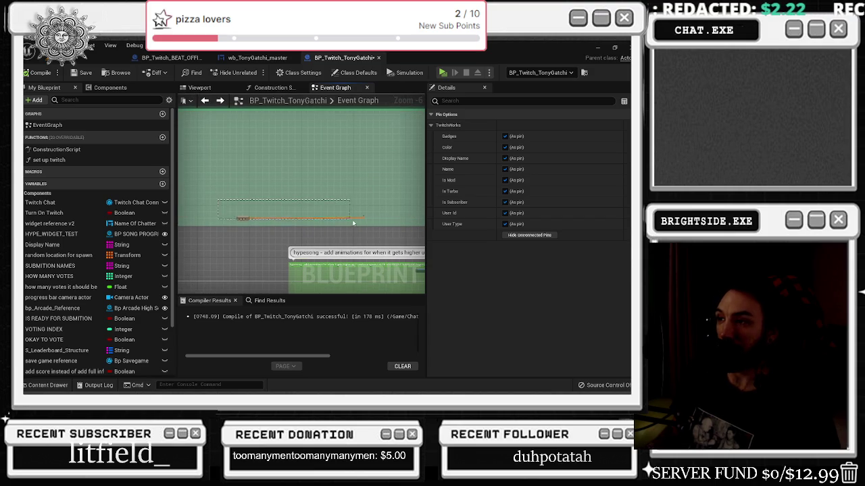
left_click_drag(353, 223, 352, 223)
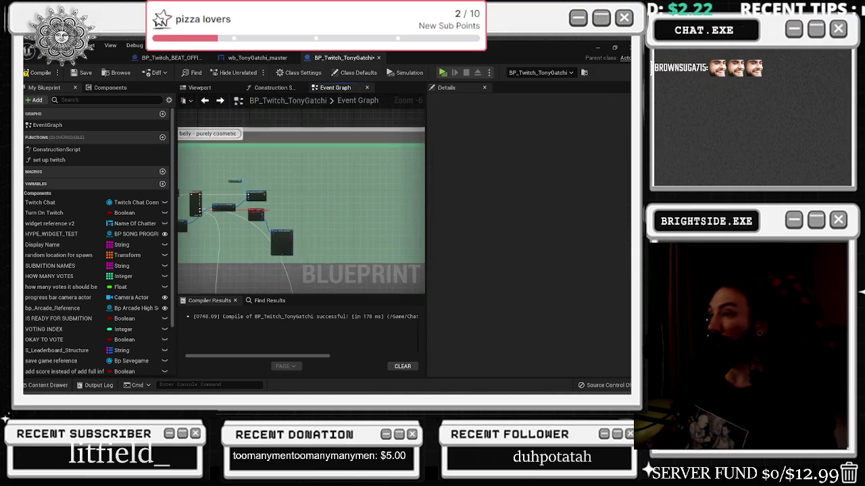
left_click_drag(408, 224, 423, 230)
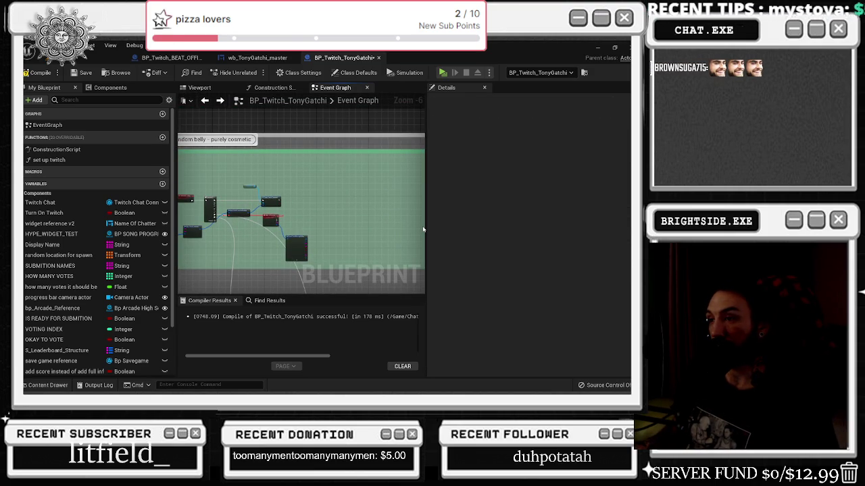
left_click_drag(334, 212, 399, 201)
scroll(379, 216, "up", 1)
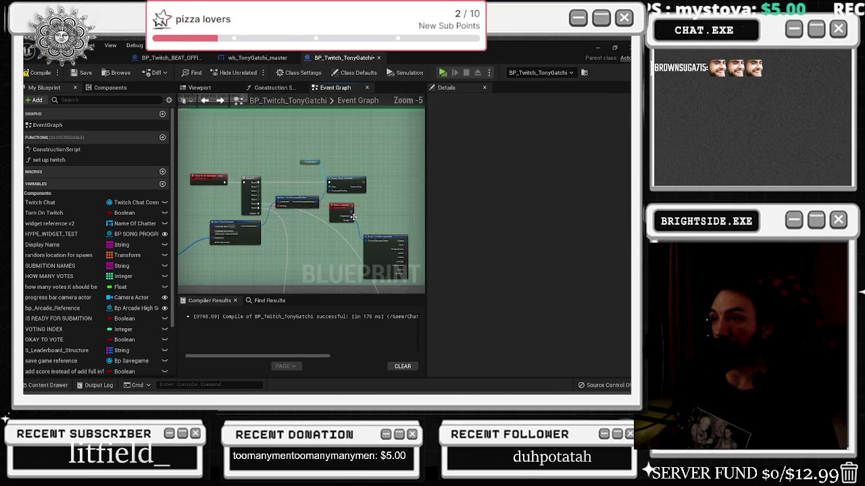
left_click(306, 228)
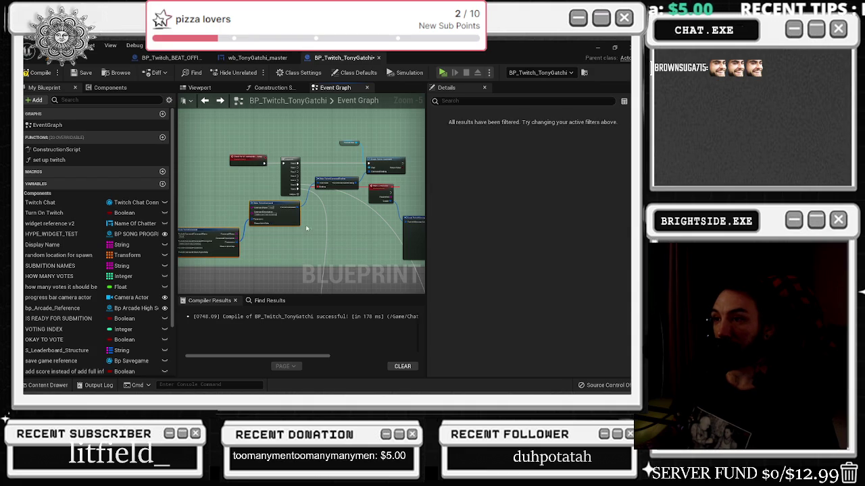
left_click_drag(292, 177, 299, 177)
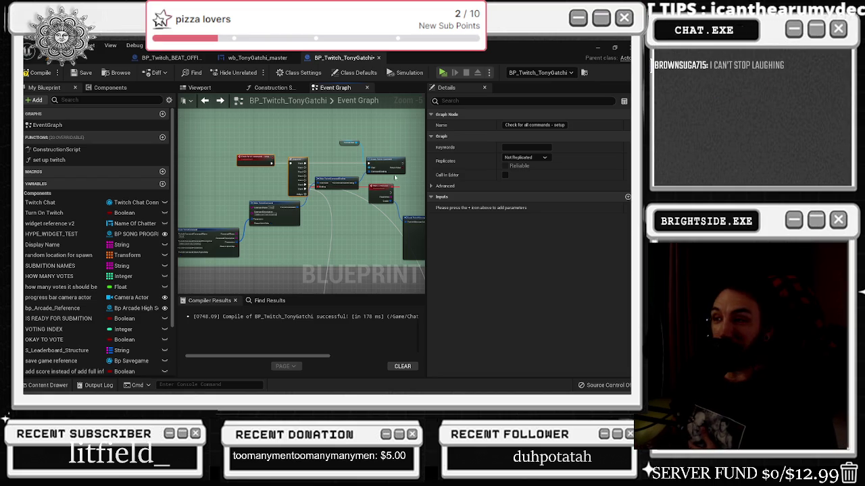
Select the Create Twitch Command node with its binding node, then pan across the remaining nodes
left_click_drag(402, 175, 353, 178)
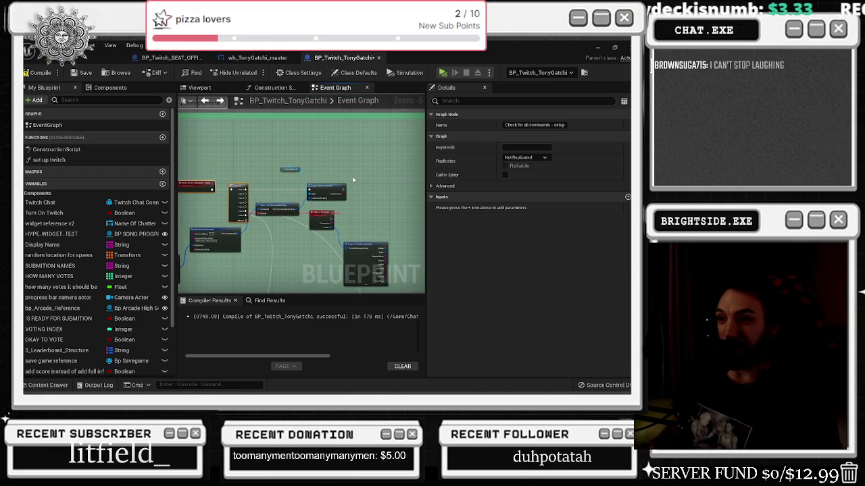
scroll(352, 177, "up", 4)
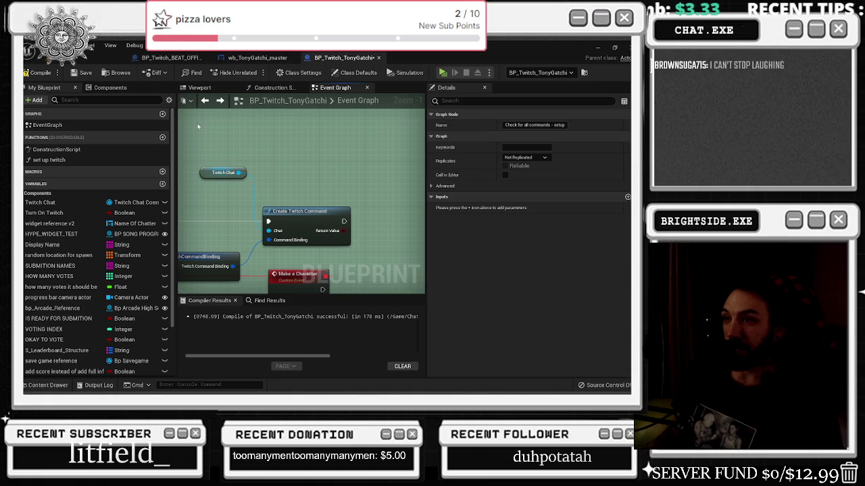
mouse_move(254, 191)
left_mouse_down()
mouse_move(261, 287)
mouse_move(263, 250)
left_mouse_up()
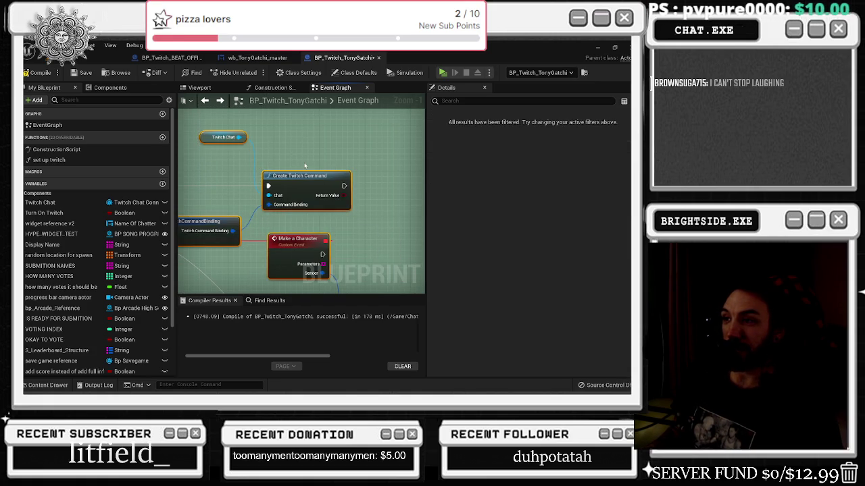
left_click_drag(304, 176, 309, 176)
scroll(338, 162, "down", 1)
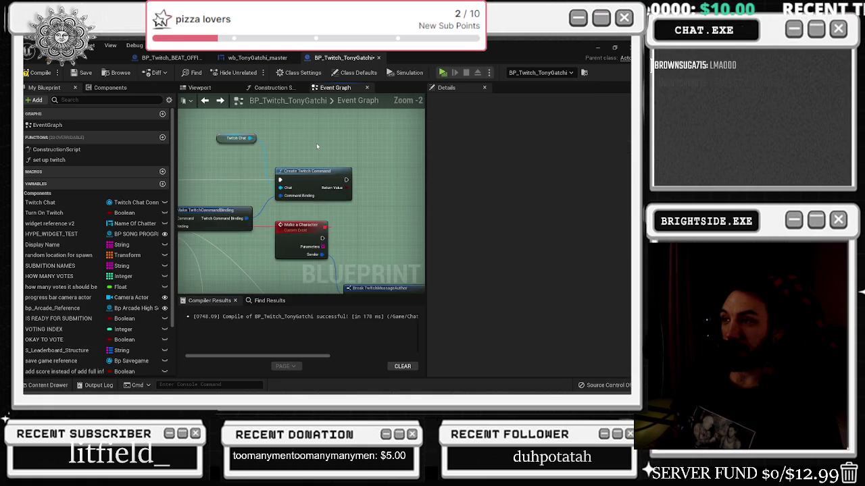
mouse_move(264, 192)
left_mouse_down()
mouse_move(319, 265)
mouse_move(322, 241)
left_mouse_up()
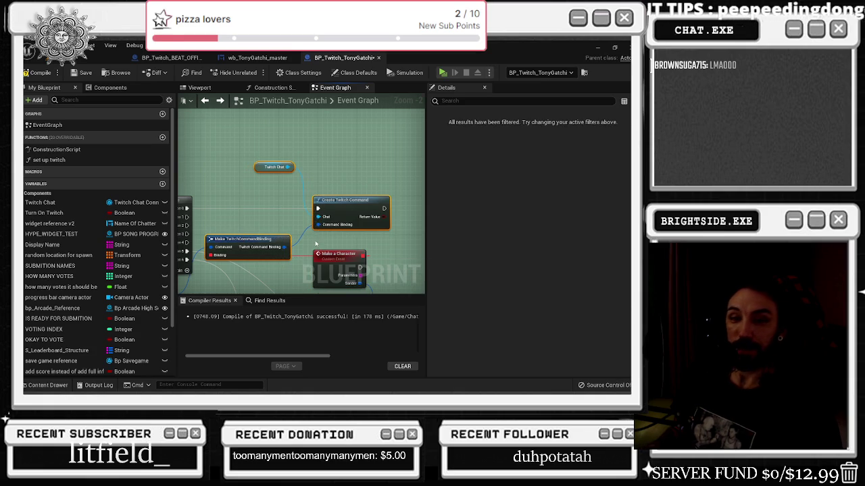
scroll(341, 200, "down", 2)
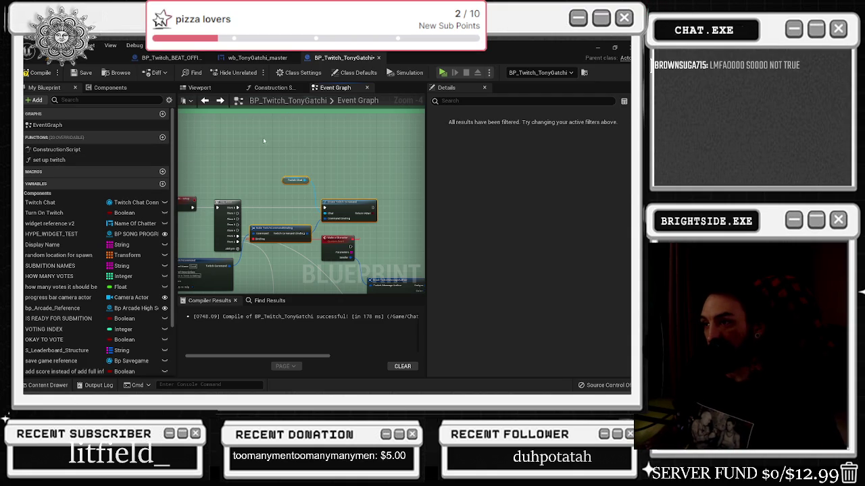
left_click_drag(262, 137, 130, 117)
left_click_drag(235, 221, 233, 198)
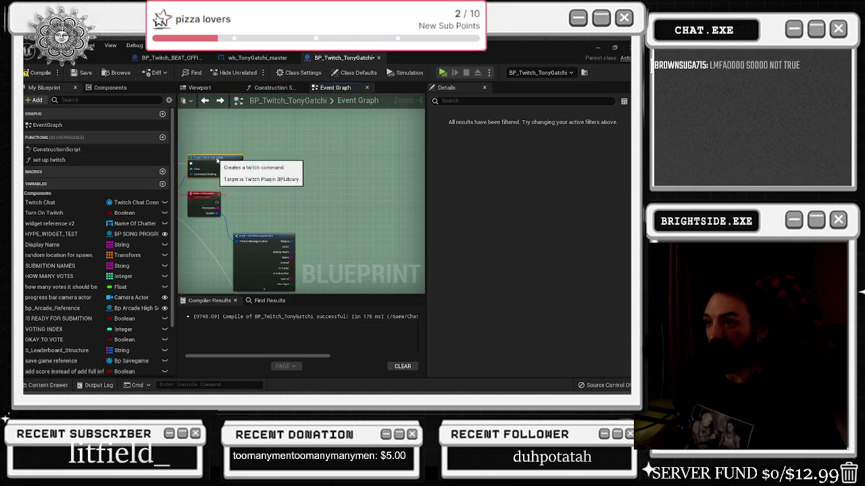
left_click_drag(217, 161, 327, 165)
left_click_drag(247, 196, 251, 196)
left_click(349, 149)
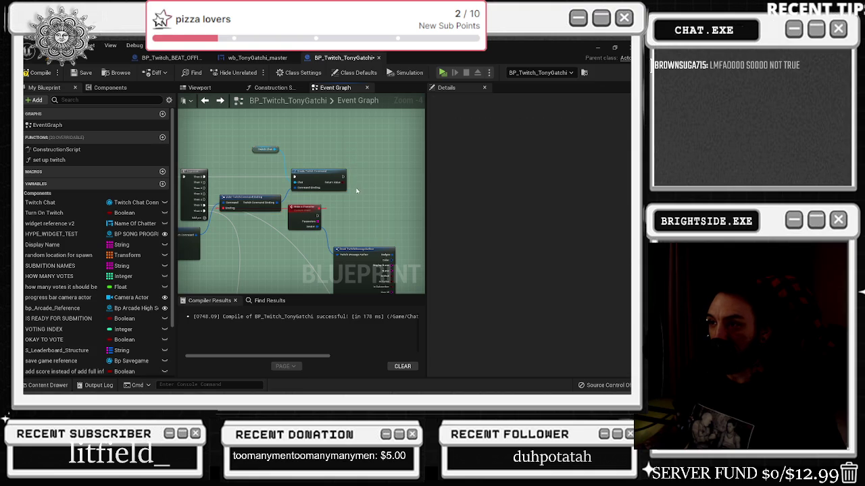
Bring the YouTube browser window to the front and maximize it
key("alt+Tab")
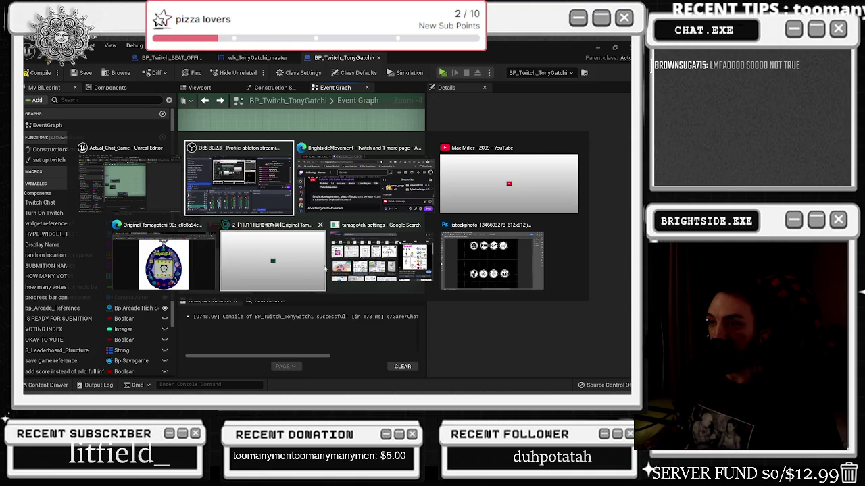
left_click(493, 188)
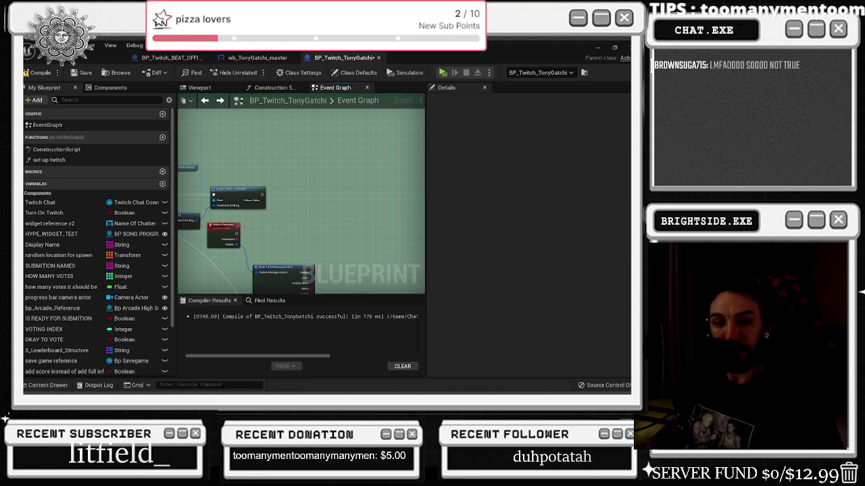
left_click(525, 157)
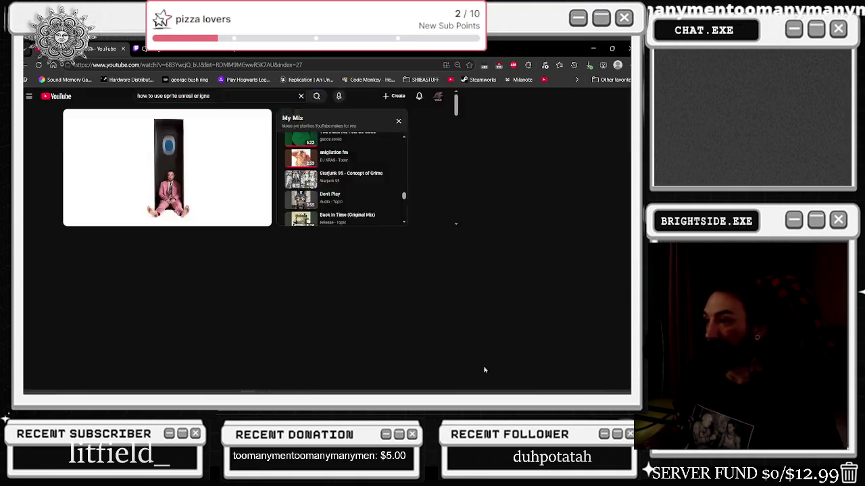
Scroll past the My Mix playlist, play 'serving cvnt in 140 dubstep', then go back to Unreal
scroll(550, 303, "down", 3)
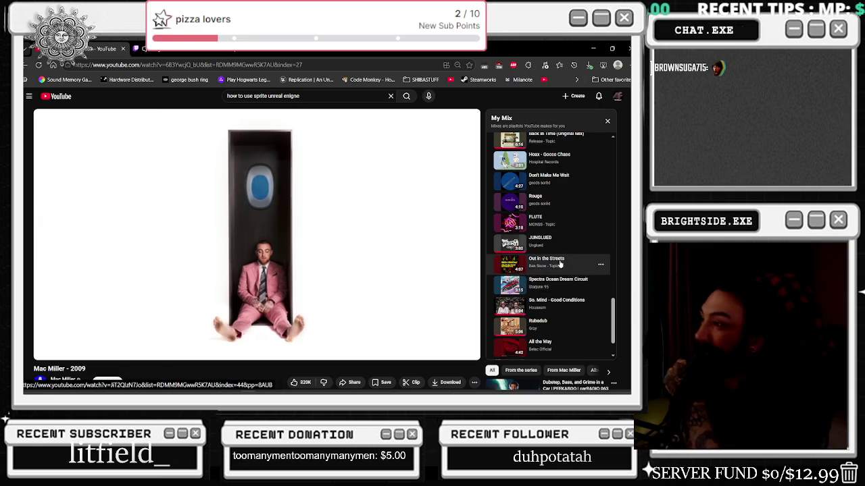
scroll(561, 228, "down", 2)
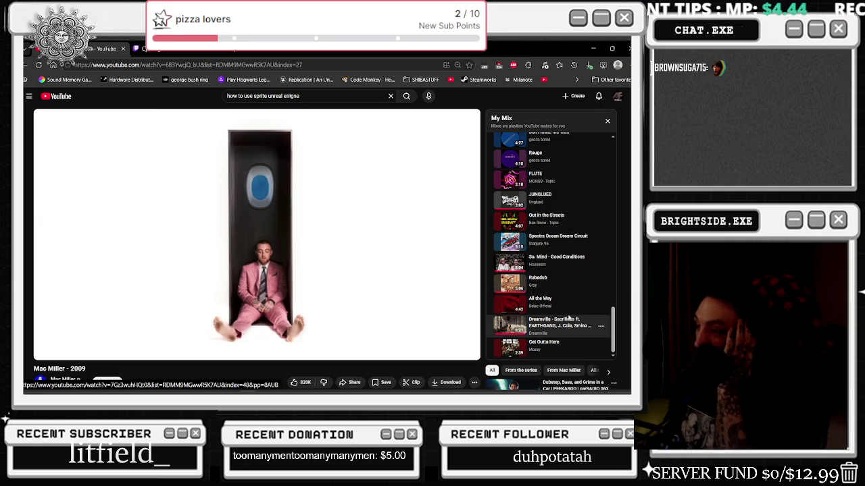
scroll(565, 273, "up", 10)
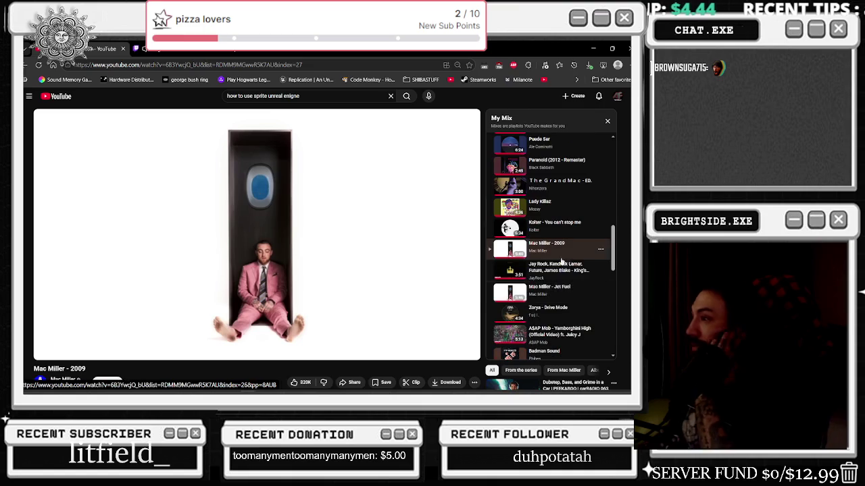
scroll(381, 250, "down", 5)
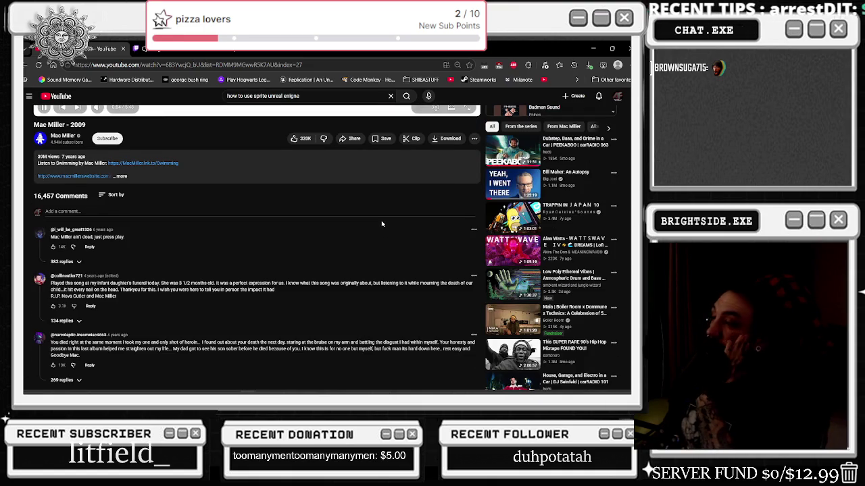
scroll(382, 224, "down", 2)
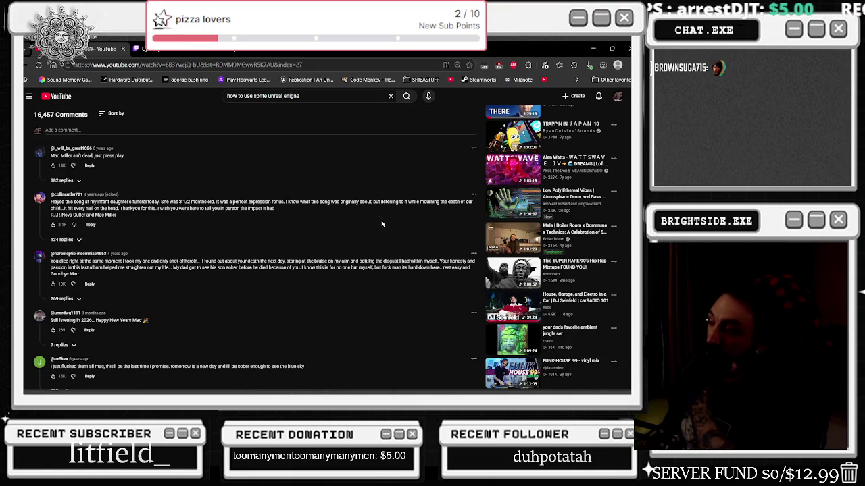
scroll(382, 224, "down", 3)
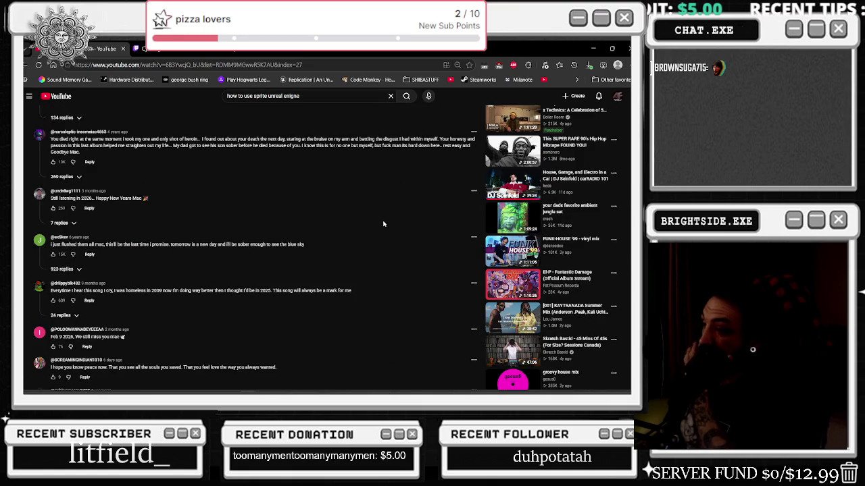
scroll(383, 224, "down", 4)
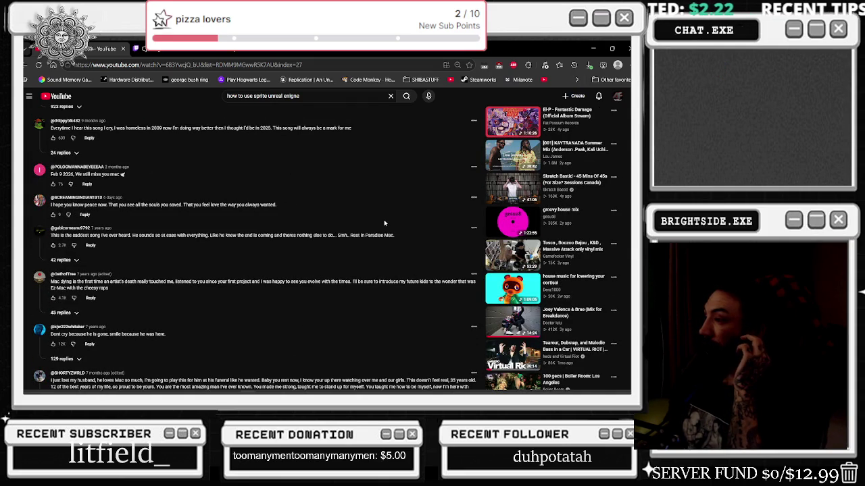
scroll(383, 223, "down", 2)
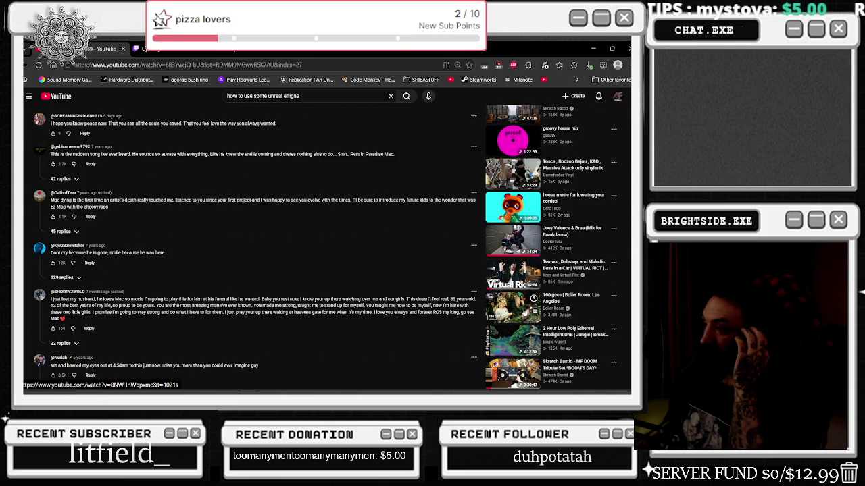
scroll(520, 307, "down", 2)
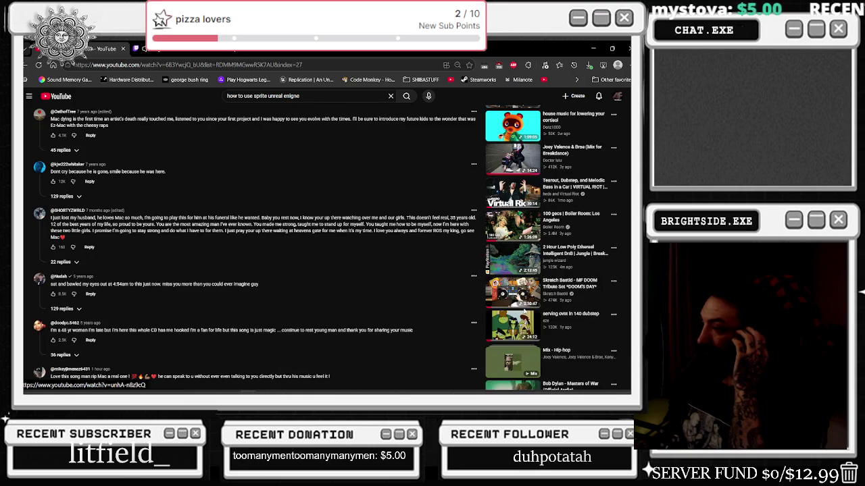
left_click(499, 346)
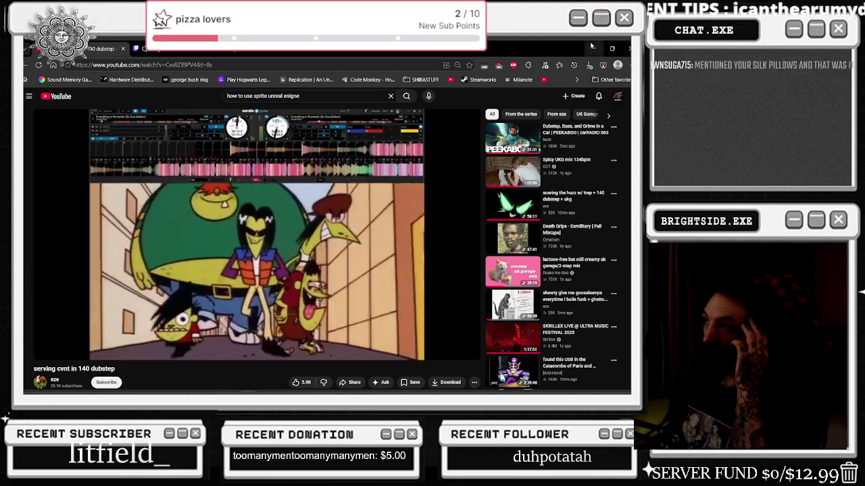
key("alt+Tab")
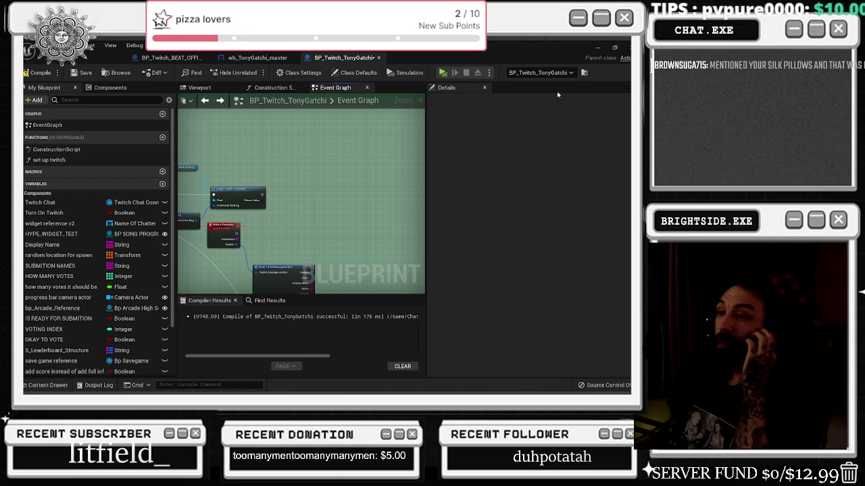
Widen the event graph, recenter on the Make a Character node, and collapse the Variables list
left_click_drag(363, 182, 423, 219)
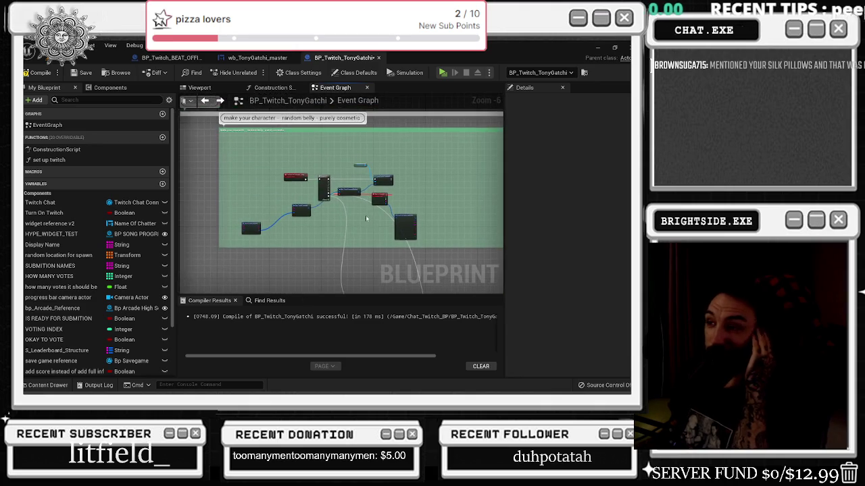
left_click_drag(250, 210, 340, 189)
scroll(313, 213, "up", 1)
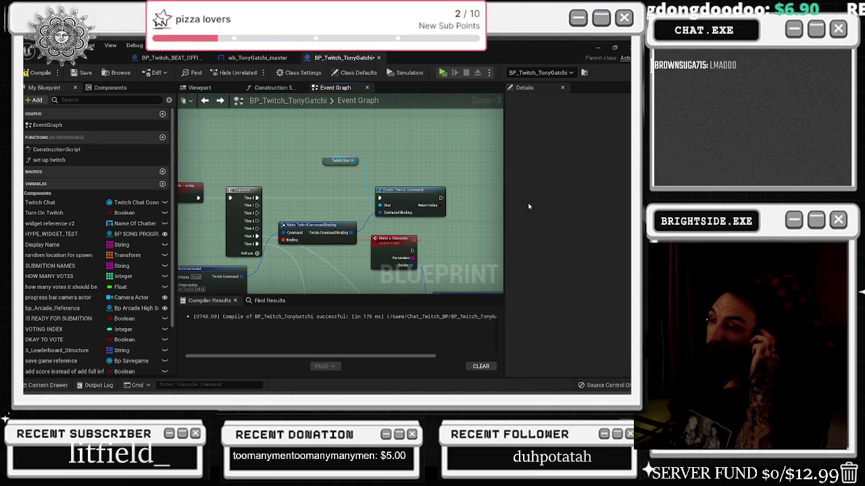
scroll(406, 200, "down", 2)
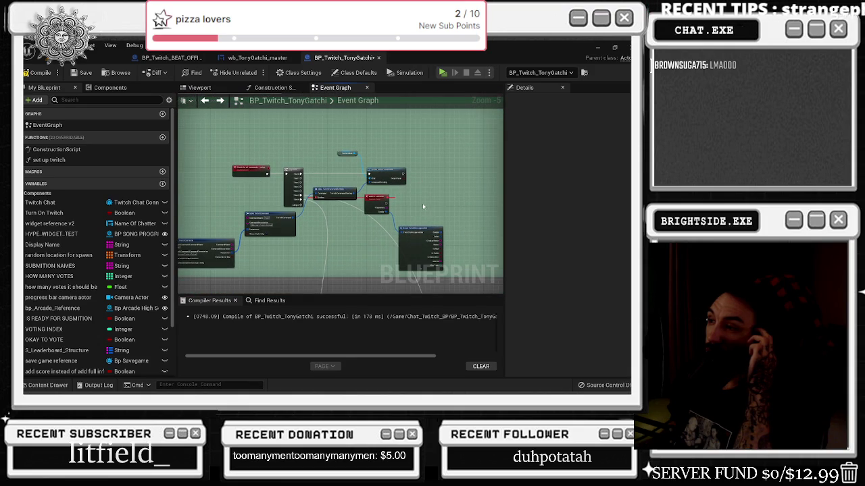
left_click(377, 202)
scroll(386, 175, "up", 2)
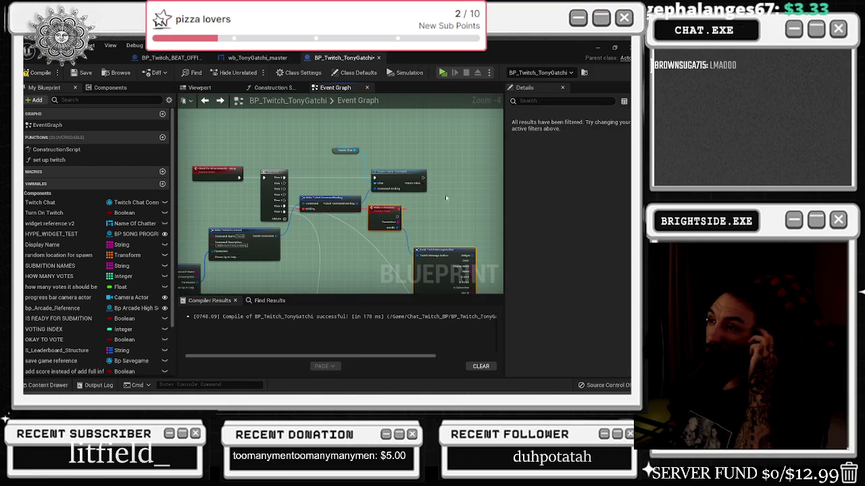
scroll(396, 200, "down", 1)
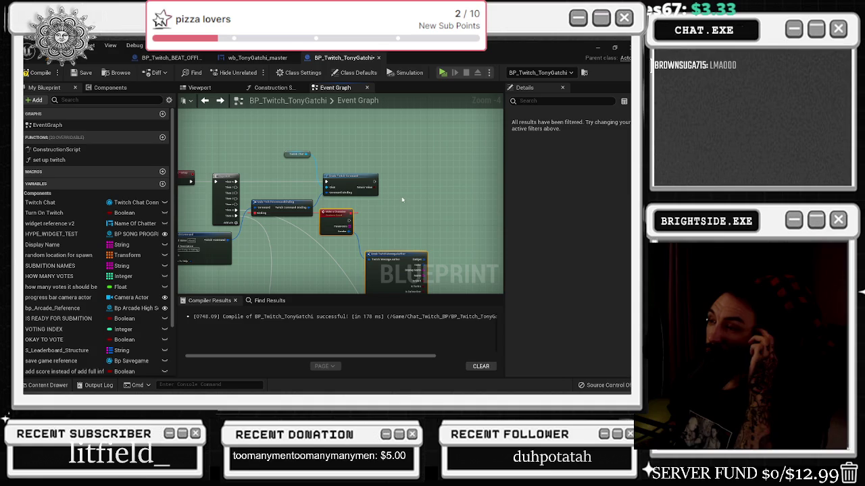
left_click(163, 184)
Add a new variable and rename it wb_tonyGatchi_master
left_click(169, 184)
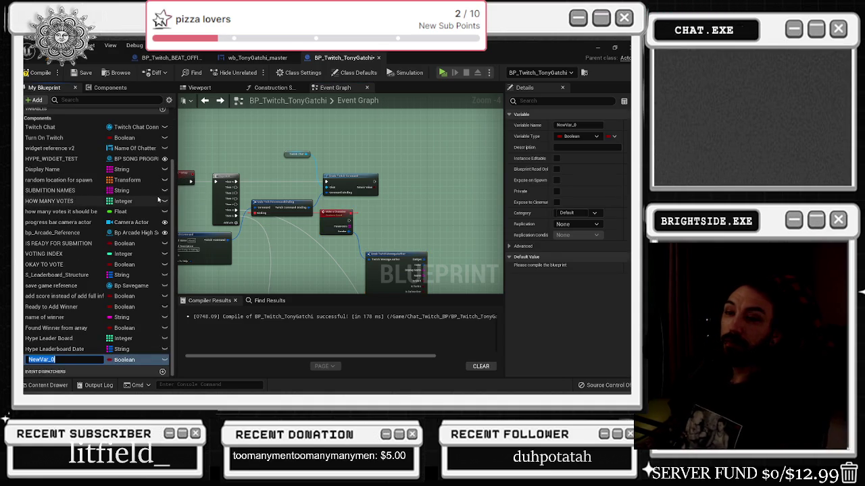
type("wn")
key("Return")
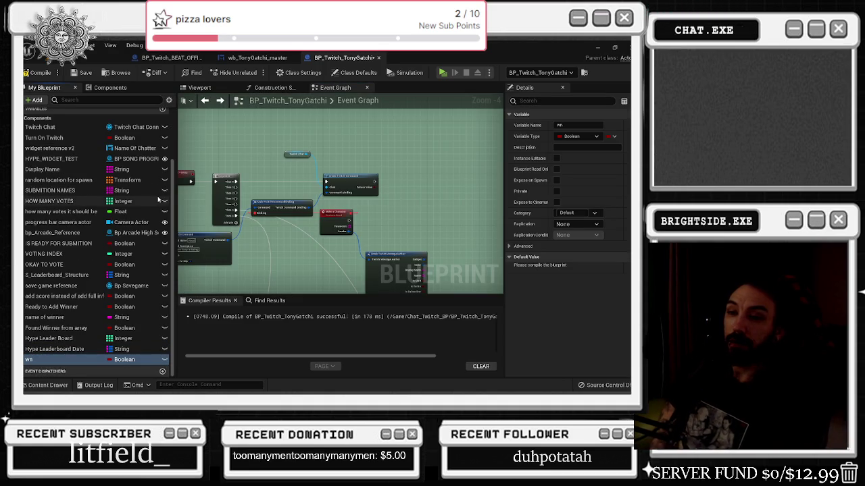
double_click(52, 360)
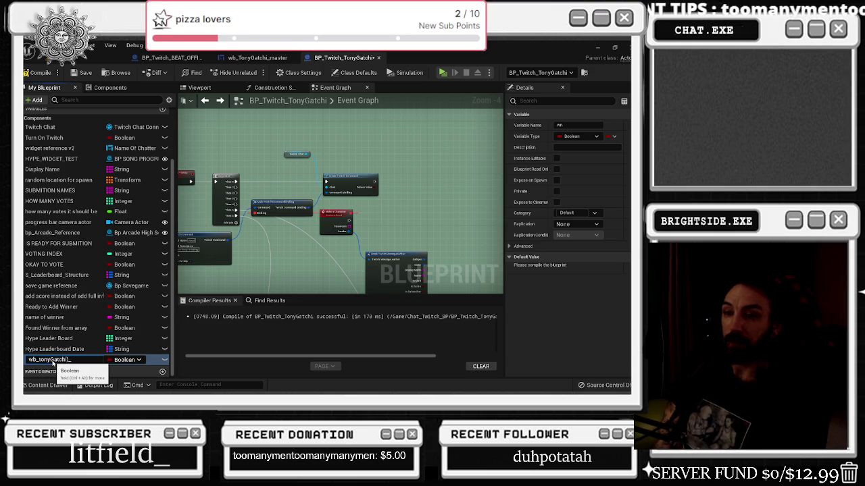
type("_master")
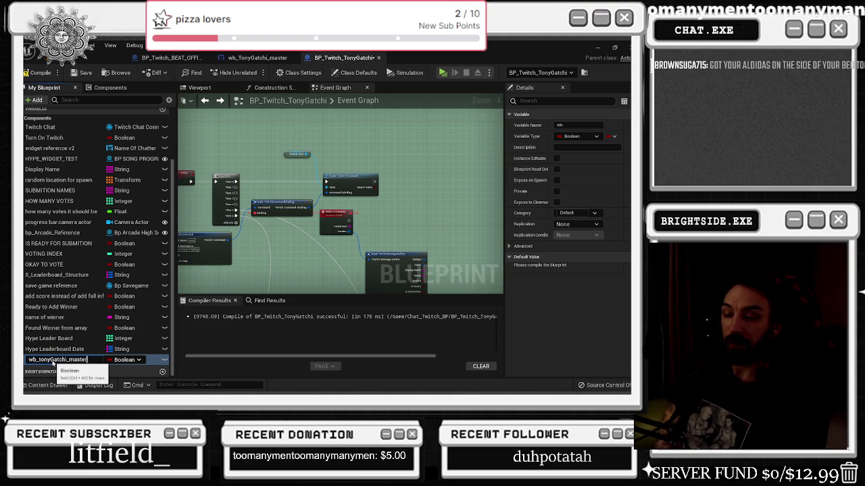
key("Return")
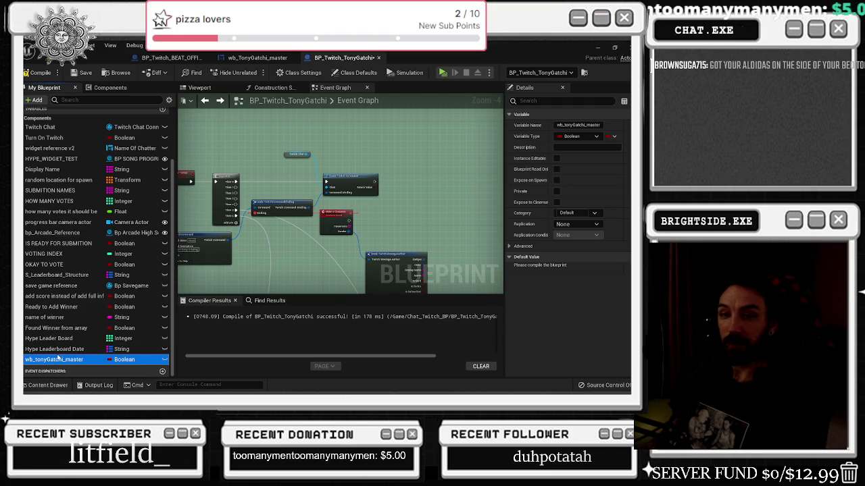
left_click(58, 359)
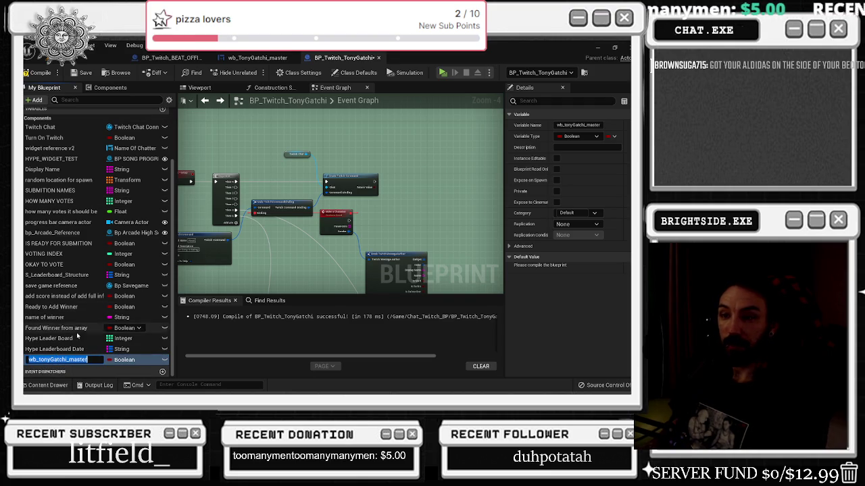
left_click(78, 337)
Set its type to a wb Tony Gatchi Master object reference and remove a stray set node
left_click(127, 359)
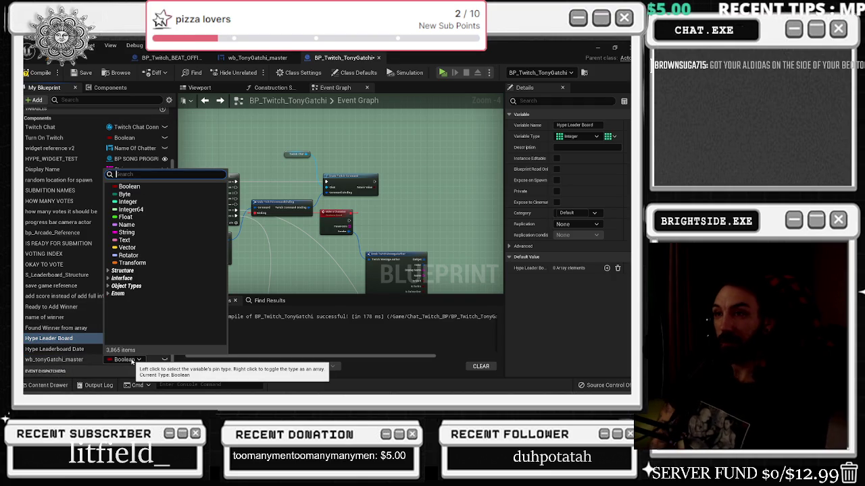
type("_tony")
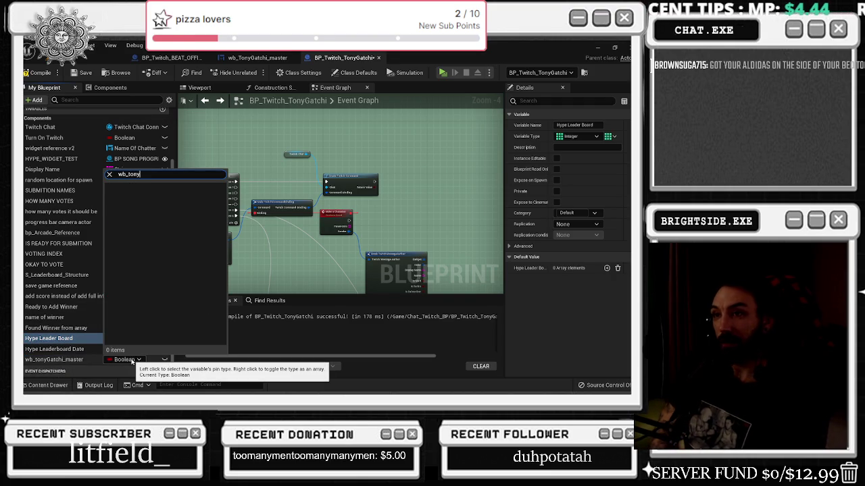
mouse_move(169, 193)
left_click(256, 195)
left_click(306, 352)
mouse_move(57, 359)
left_mouse_down()
mouse_move(405, 188)
mouse_move(360, 191)
left_mouse_up()
scroll(405, 188, "up", 3)
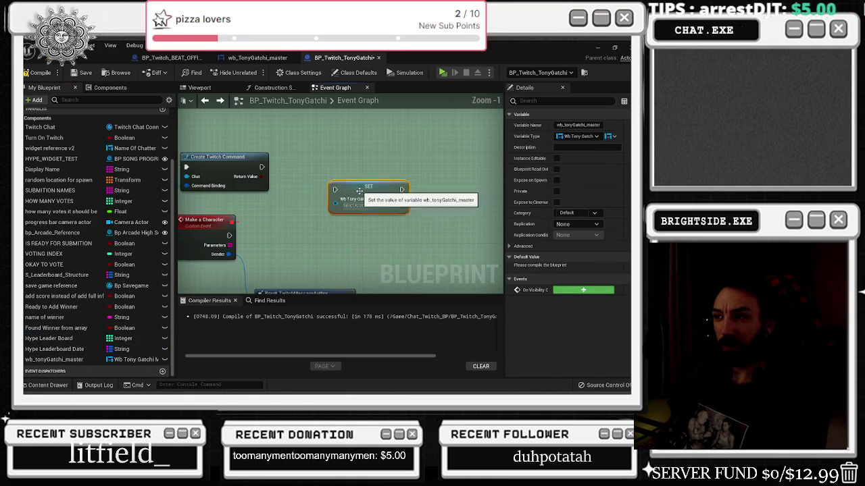
key("Delete")
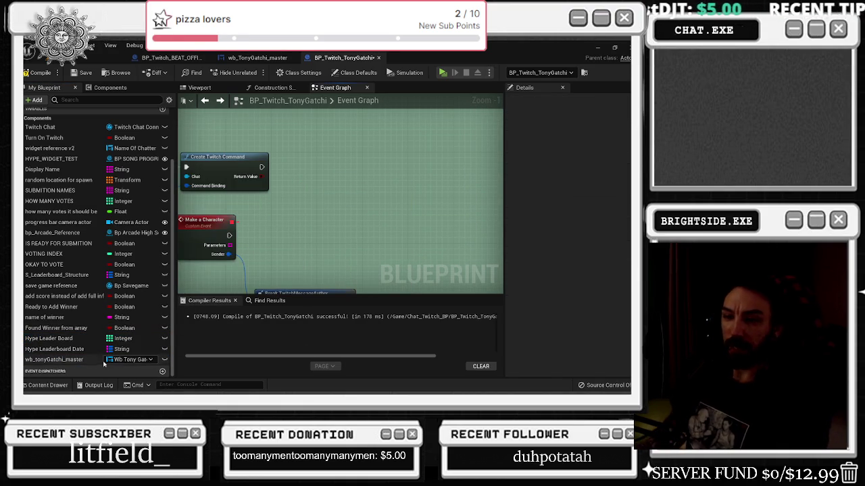
Make wb_tonyGatchi_master Instance Editable and Expose on Spawn
left_click(103, 363)
left_click(556, 180)
left_click(37, 72)
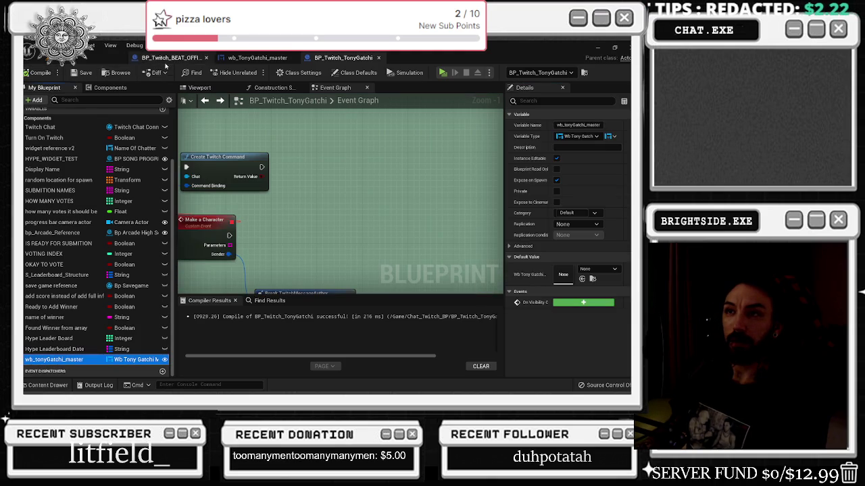
left_click(102, 59)
Open the untitled level's blueprint from the Blueprints menu and return to the level editor
left_click(138, 72)
left_click(197, 132)
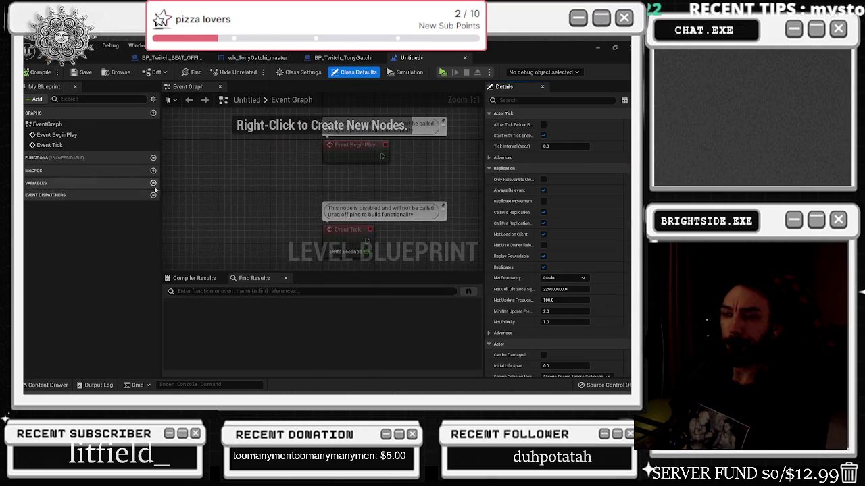
left_click(101, 60)
In the Content Drawer, filter to Level assets and clear the 'tonygatch' search
left_click(44, 385)
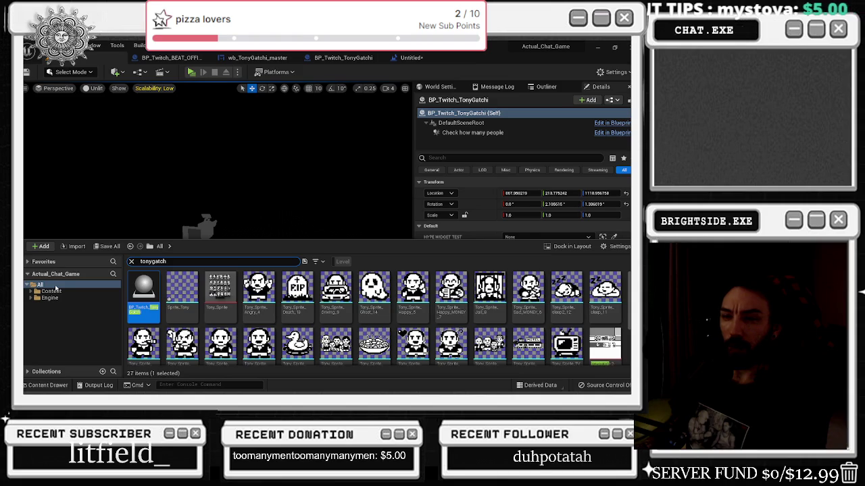
left_click(40, 274)
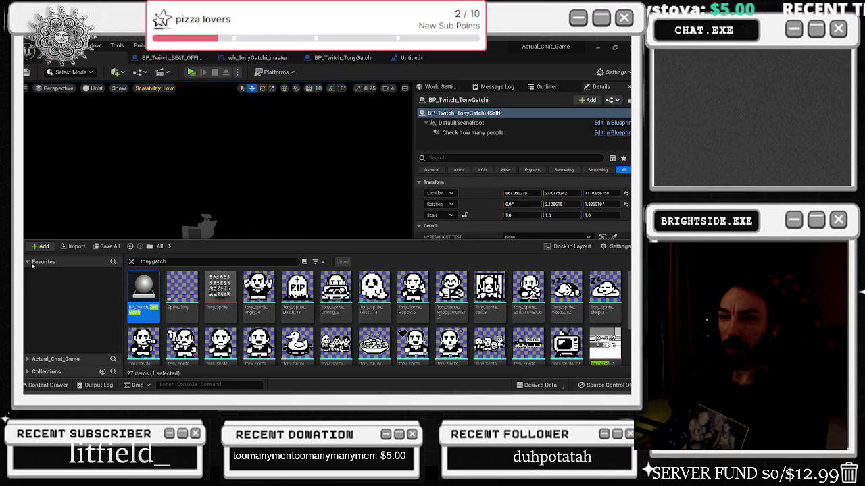
left_click(27, 261)
left_click(342, 261)
left_click(315, 261)
mouse_move(336, 273)
left_click(301, 292)
left_click(131, 263)
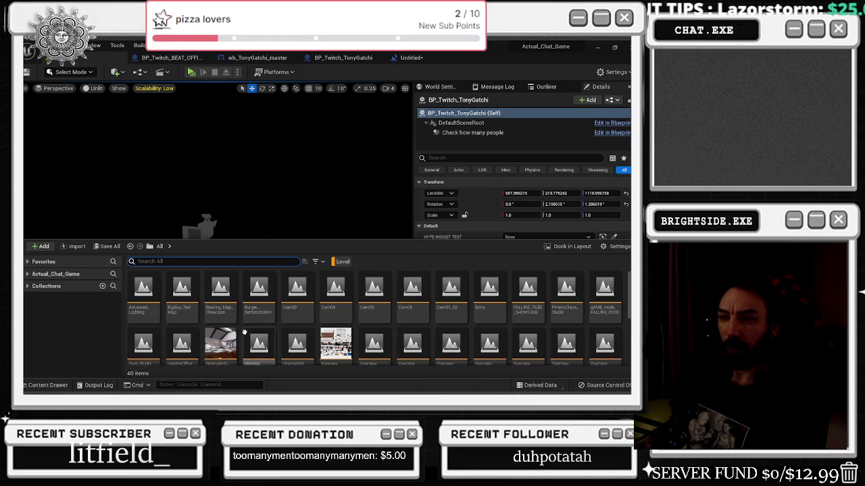
scroll(378, 304, "down", 3)
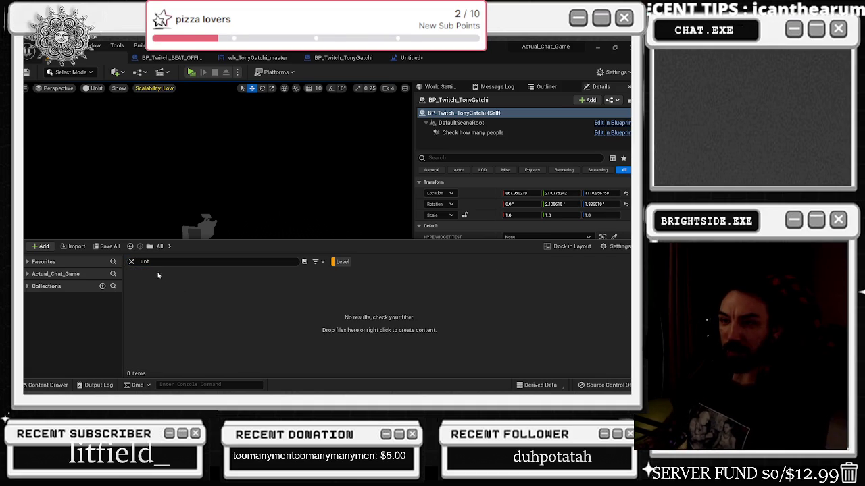
Browse all project assets and search for 'un'
left_click(53, 276)
left_click(48, 287)
left_click(158, 261)
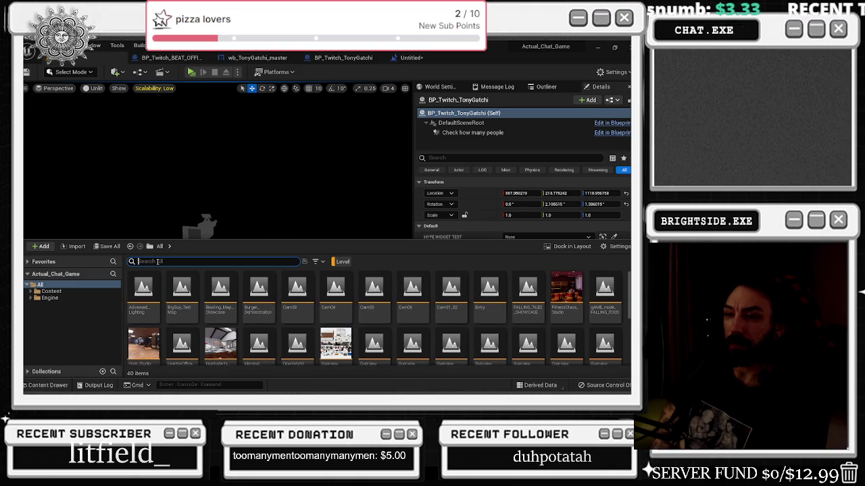
type("unt")
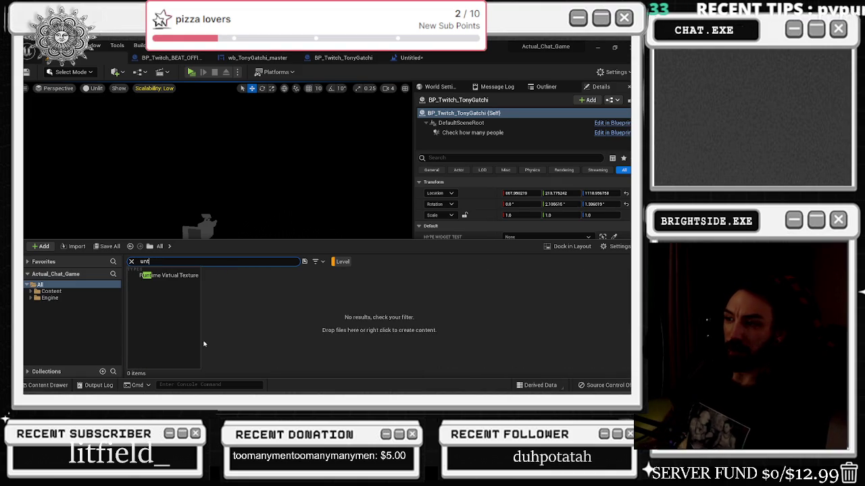
Save the current level as TonyGatchi in the LeartesStudiosOffice folder via Save Current Level As
left_click(27, 72)
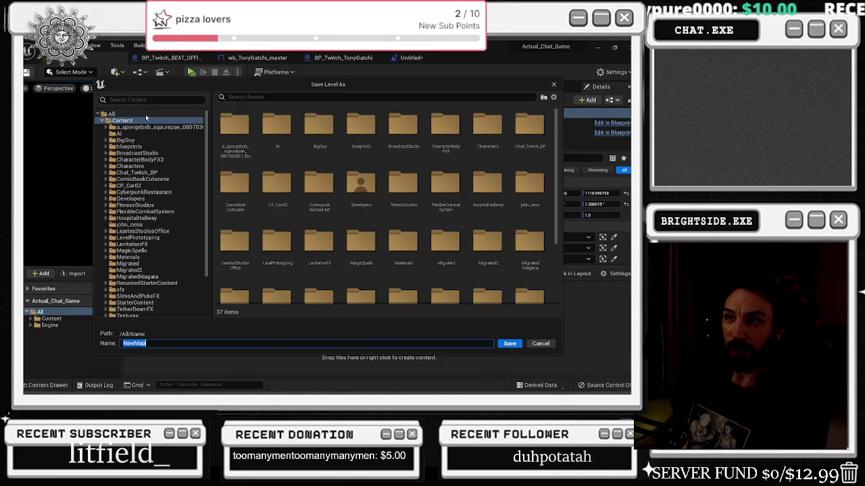
scroll(162, 270, "down", 3)
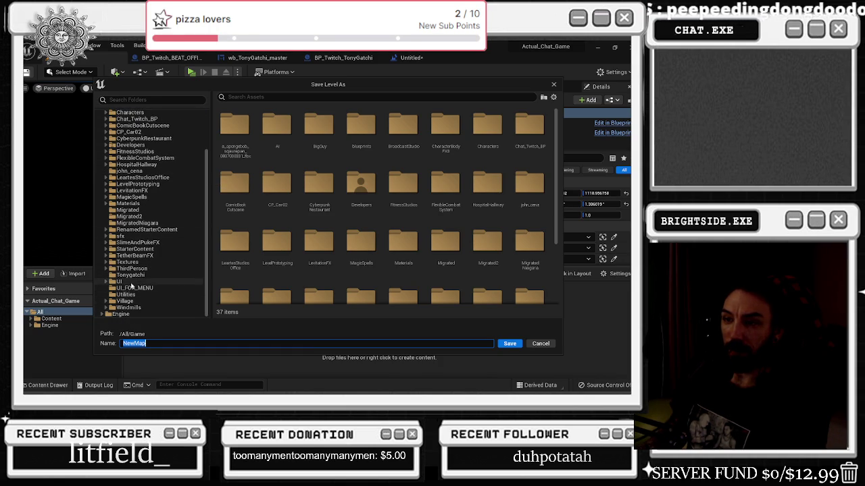
scroll(162, 284, "up", 3)
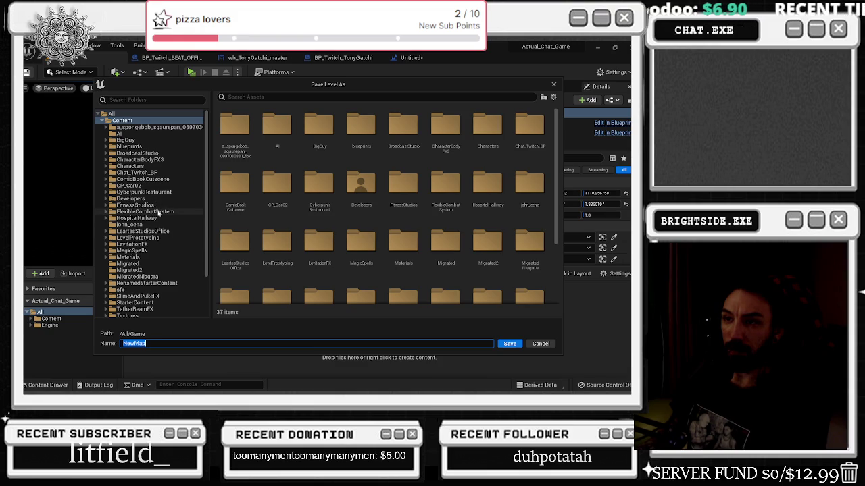
double_click(152, 231)
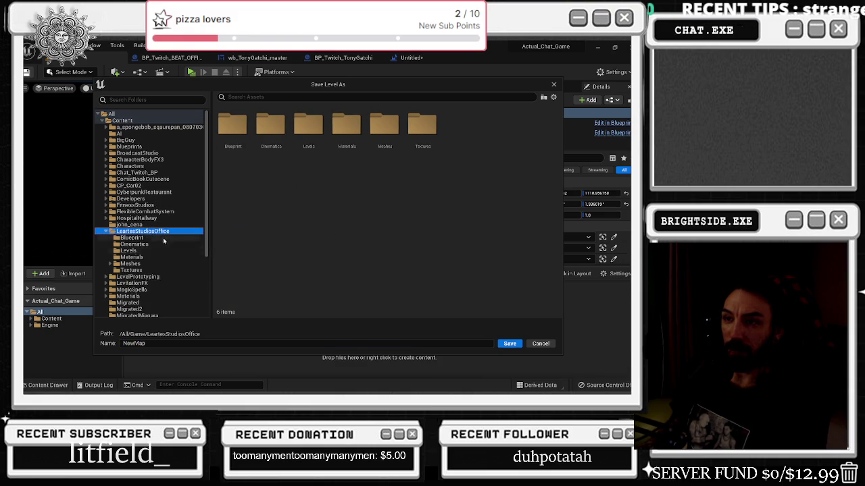
left_click(144, 344)
type("TonyGatchi")
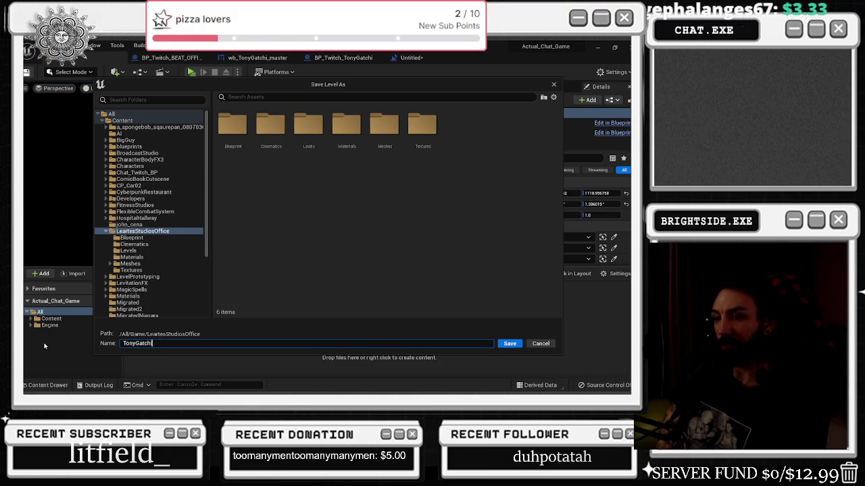
key("Return")
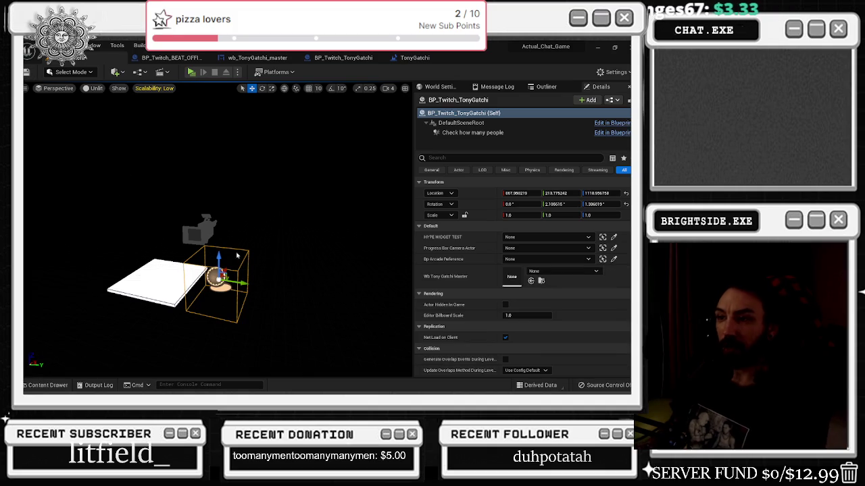
In the TonyGatchi level blueprint, replace Event Tick with a 2.0 Delay after BeginPlay
left_click(142, 71)
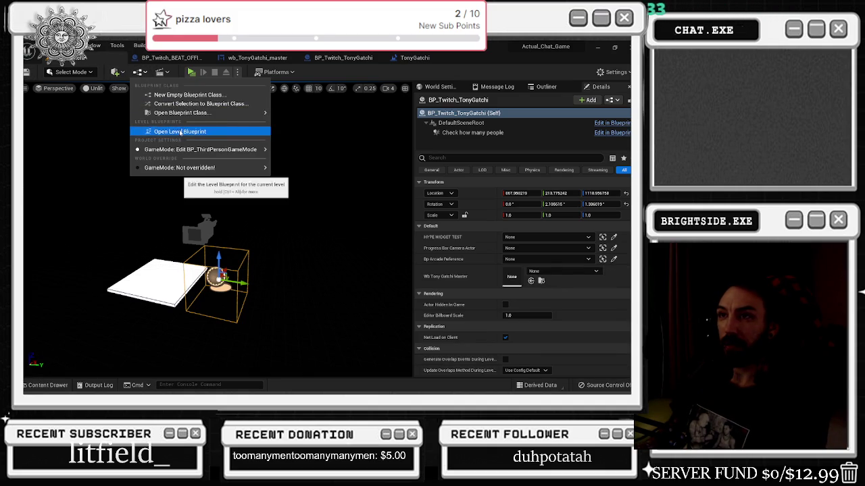
left_click(191, 130)
left_click(377, 260)
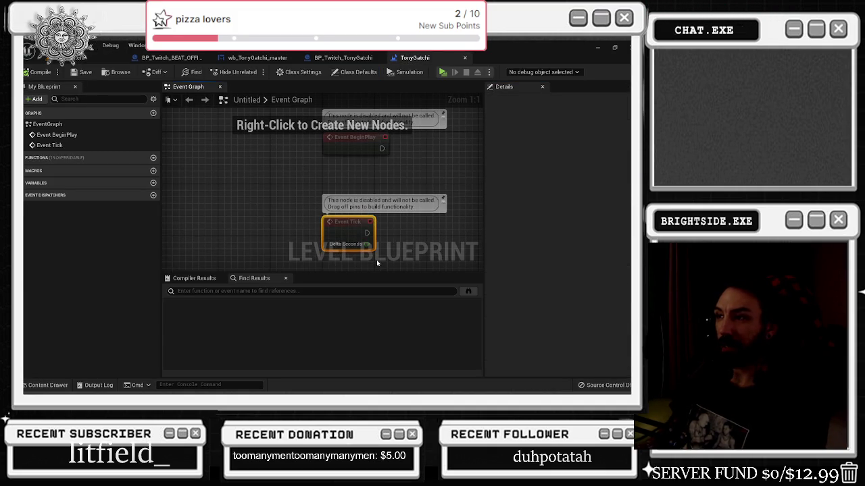
key("Delete")
key("ctrl+v")
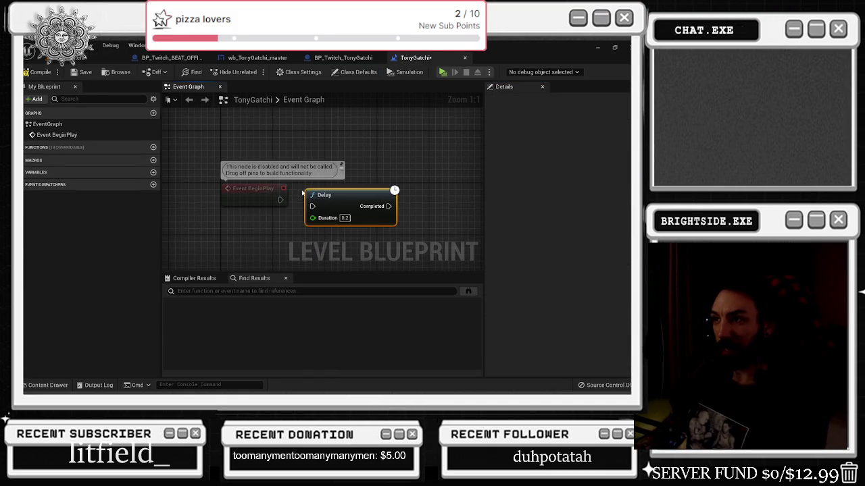
left_click_drag(280, 199, 312, 199)
mouse_move(381, 174)
left_mouse_down()
mouse_move(362, 201)
mouse_move(297, 196)
mouse_move(372, 166)
left_mouse_up()
left_click(254, 209)
scroll(291, 180, "down", 1)
key("Escape")
Chain a Create Widget node with class wb_TonyGatchi_master after the Delay
left_click_drag(297, 194, 333, 179)
type("create widf")
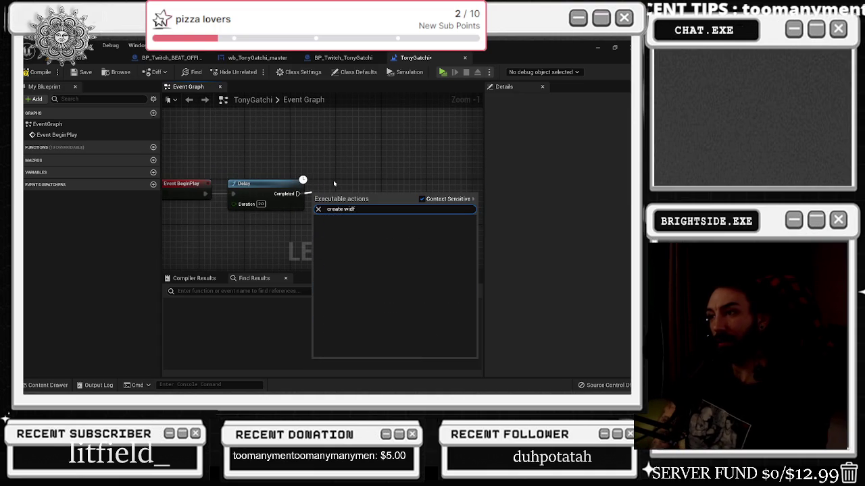
key("BackSpace")
key("BackSpace")
key("Return")
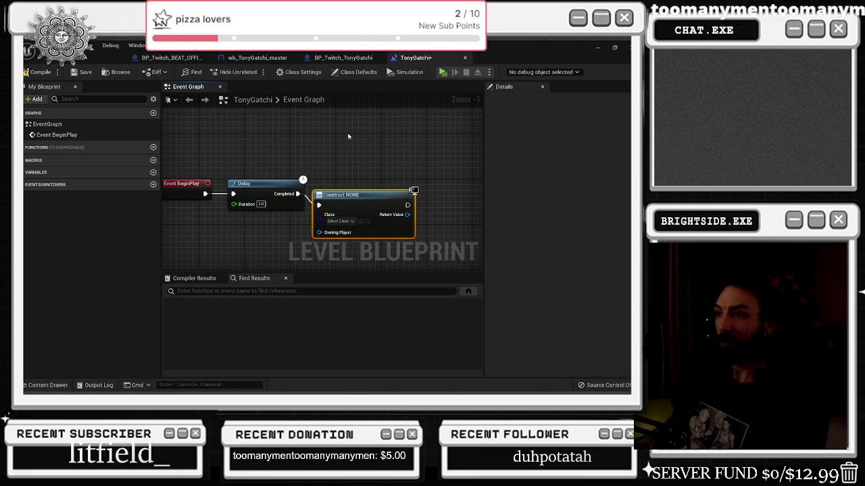
left_click(337, 206)
left_click(318, 137)
left_click(339, 207)
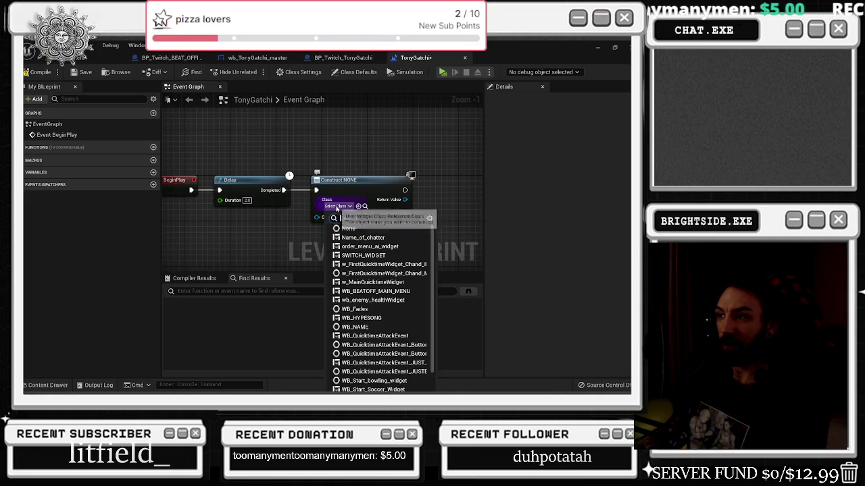
type("tony")
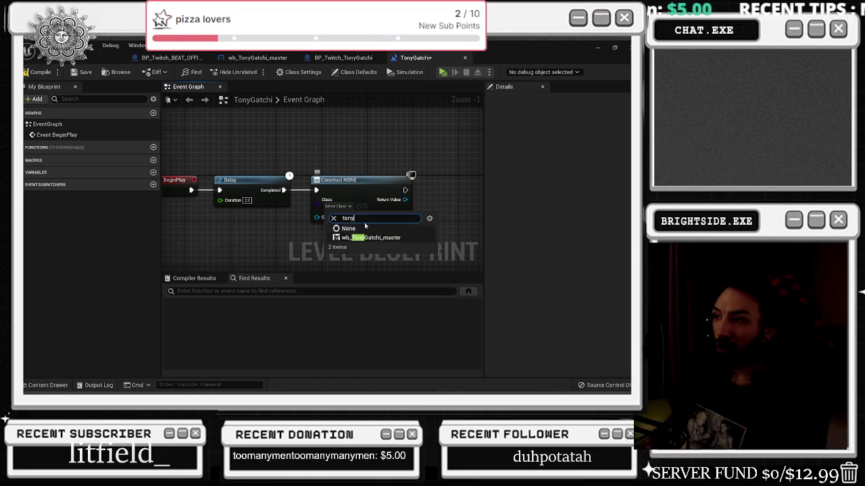
key("Return")
Add an Add to Viewport node for the widget, then view the wb_TonyGatchi_master designer
left_click_drag(324, 178, 394, 201)
type("add to")
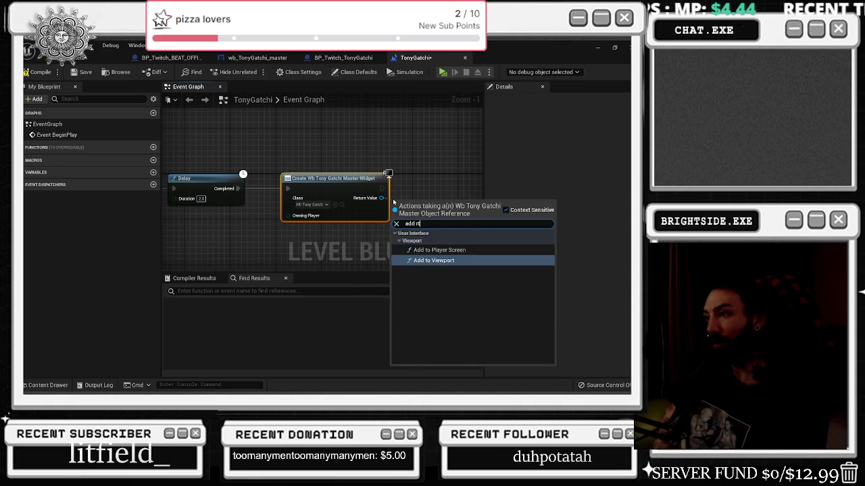
key("Up")
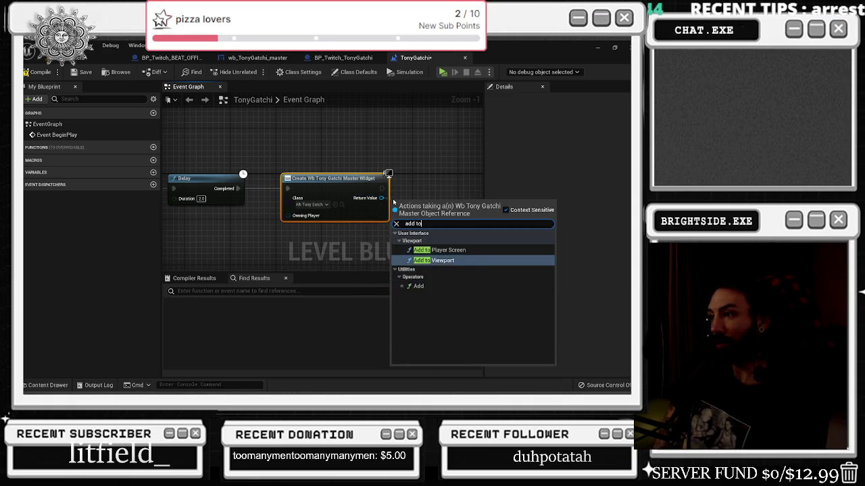
key("Return")
scroll(427, 197, "down", 3)
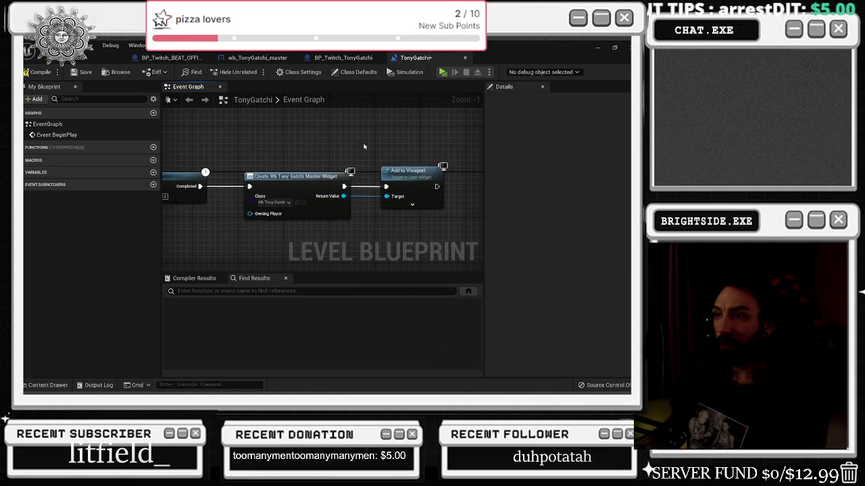
left_click_drag(233, 148, 454, 243)
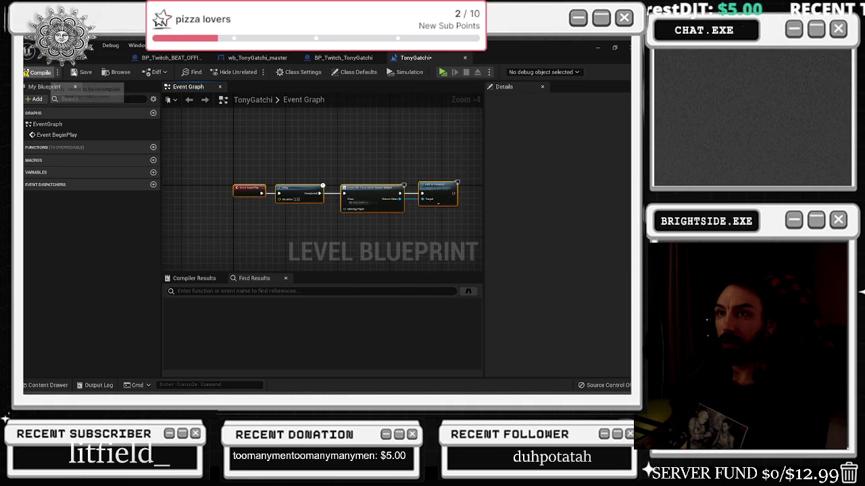
left_click(193, 59)
left_click(230, 58)
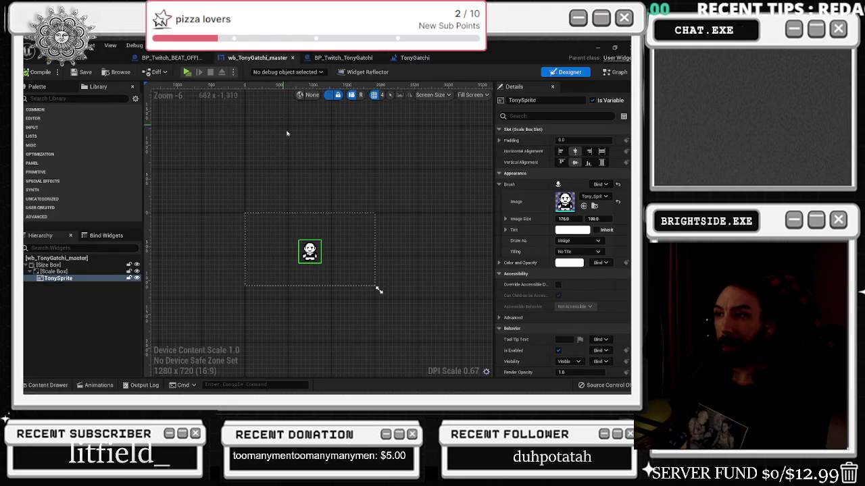
Flip between editor tabs and browse the BP_Twitch_BEAT_OFFICES hypesong and submission comments
left_click(413, 57)
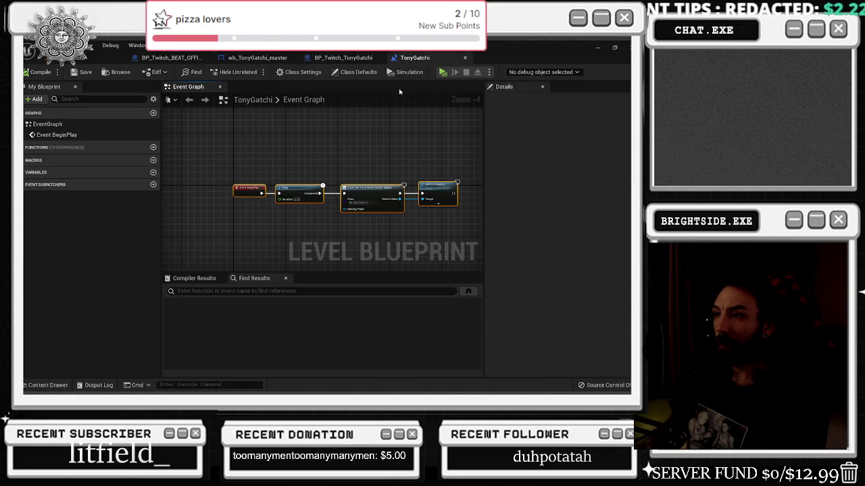
left_click(344, 57)
left_click(413, 58)
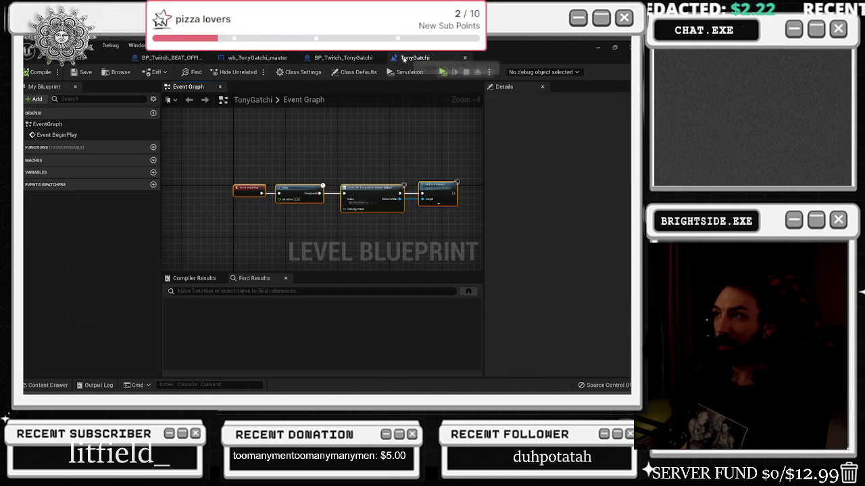
left_click(257, 58)
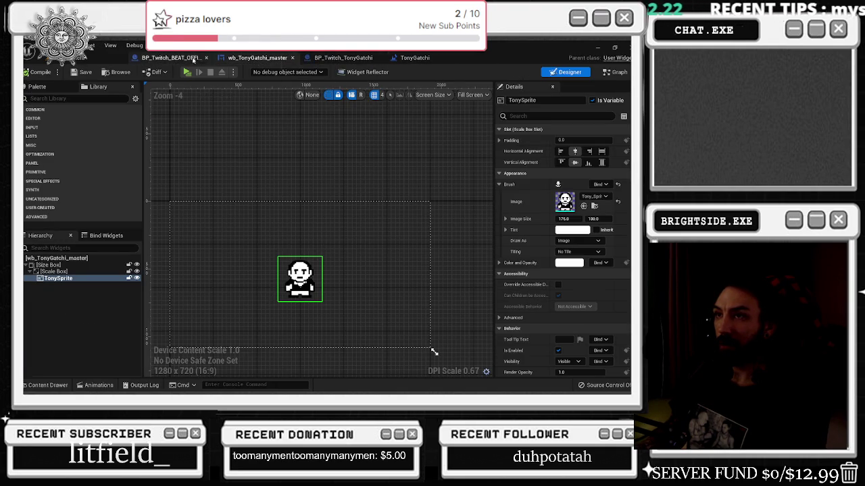
left_click(167, 59)
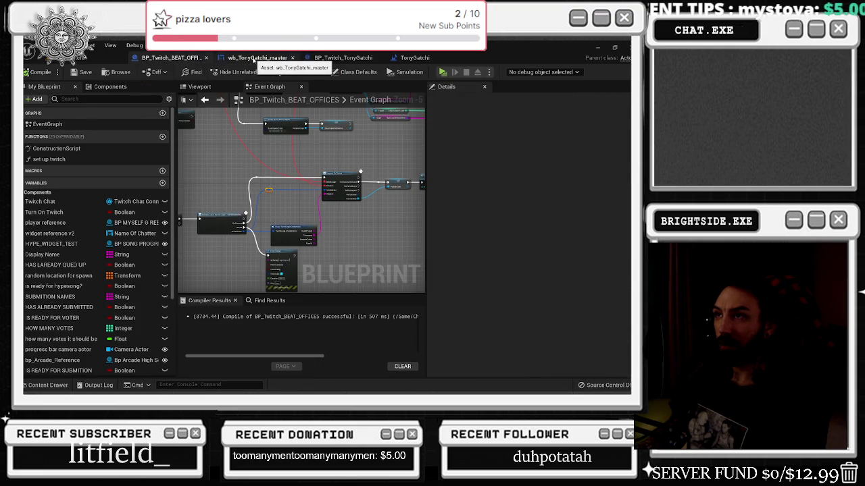
left_click(255, 59)
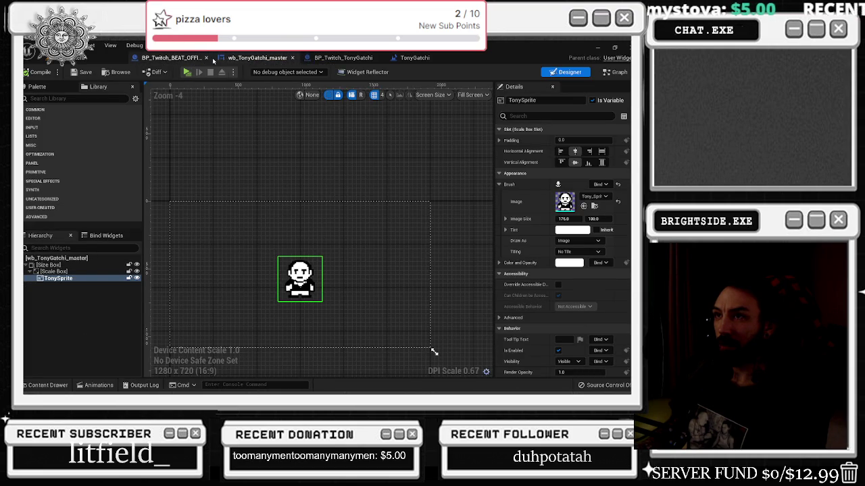
left_click(197, 58)
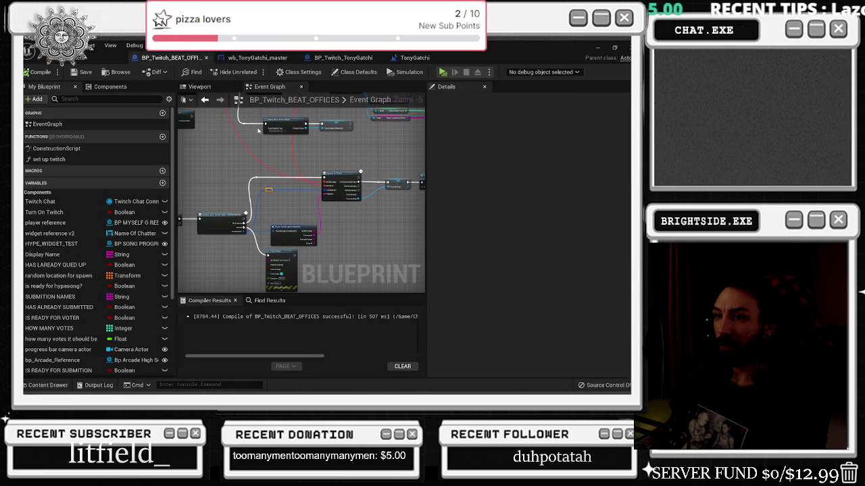
scroll(296, 258, "down", 7)
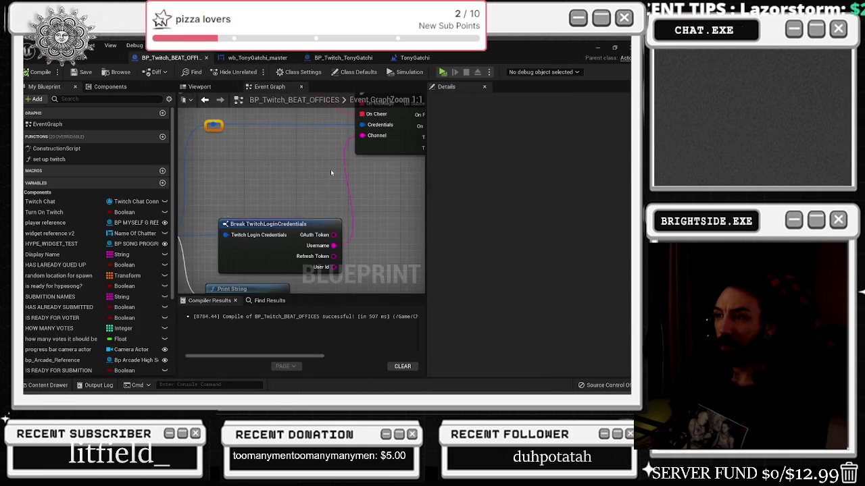
mouse_move(300, 257)
left_mouse_down()
mouse_move(257, 162)
mouse_move(225, 154)
left_mouse_up()
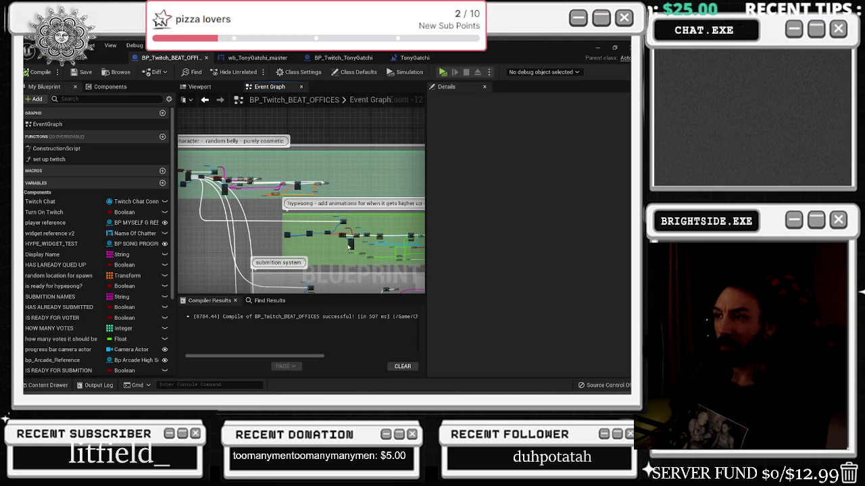
scroll(266, 200, "up", 6)
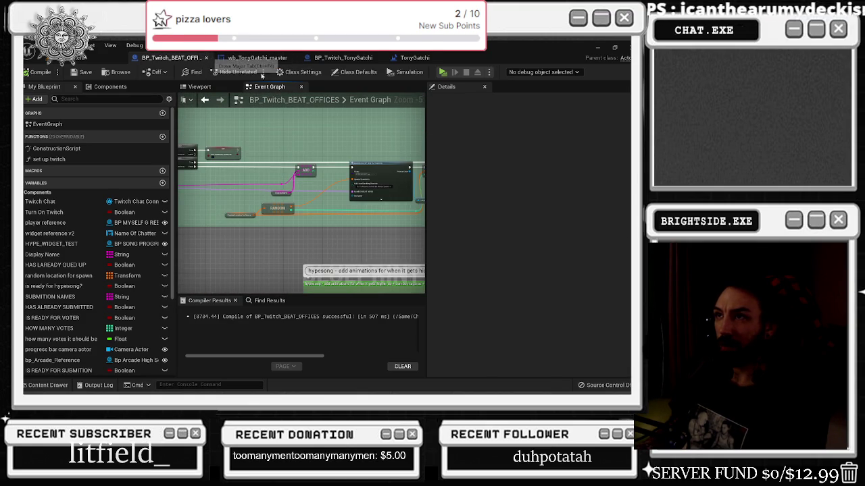
Close BP_Twitch_BEAT_OFFICES and reorder the TonyGatchi and BP_Twitch_TonyGatchi editor tabs
left_click(209, 58)
left_click(256, 58)
left_click(323, 57)
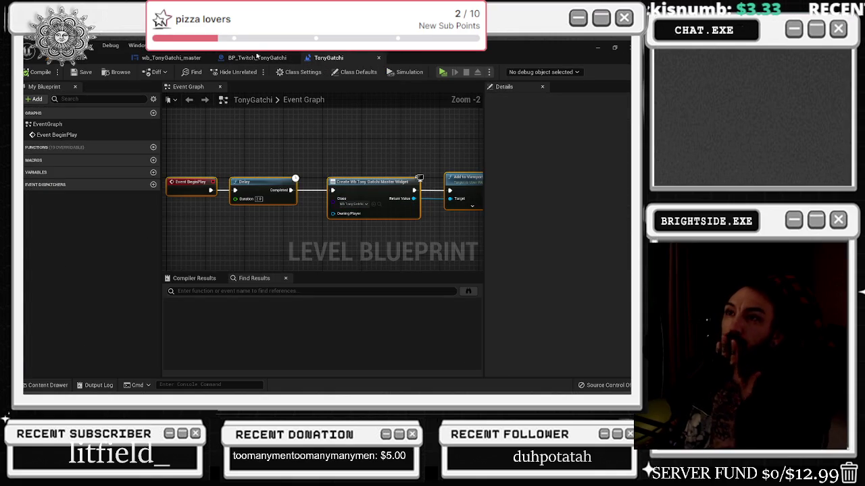
left_click(184, 60)
left_click_drag(327, 58, 154, 58)
left_click(343, 57)
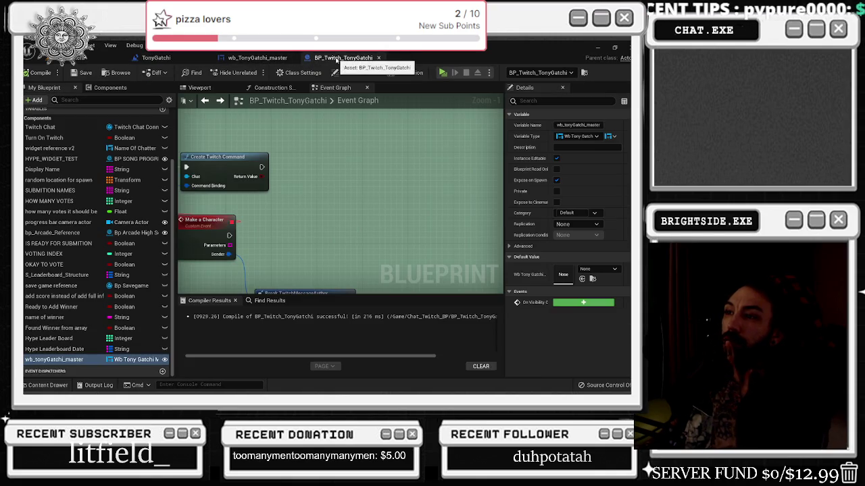
scroll(464, 152, "down", 5)
left_click_drag(345, 58, 270, 65)
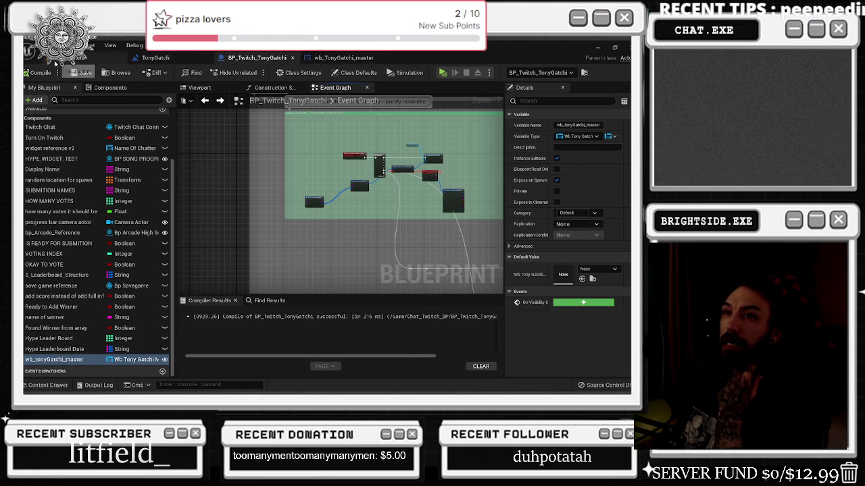
Reopen the TonyGatchi level blueprint event graph from the Blueprints toolbar dropdown
left_click(177, 59)
left_click(160, 72)
left_click(155, 89)
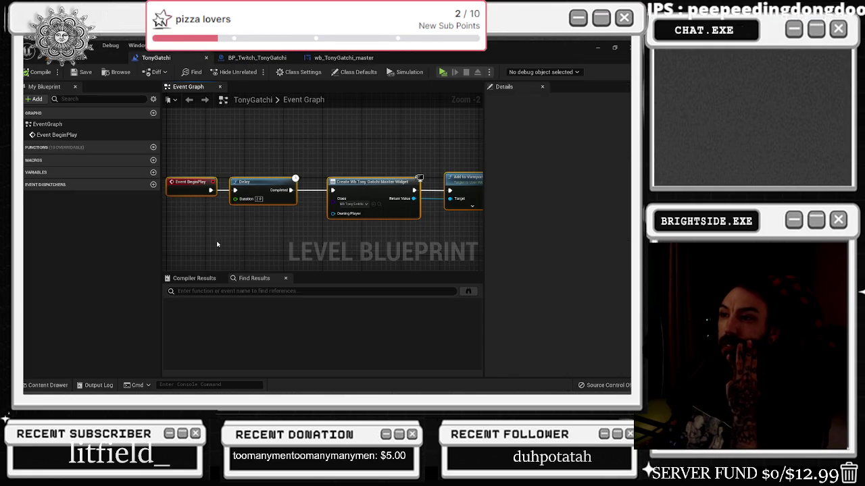
Add a BP_Twitch_TonyGatchi reference node to the level blueprint and select the Create Wb Tony Gatchi Master Widget node
right_click(217, 244)
left_click(247, 120)
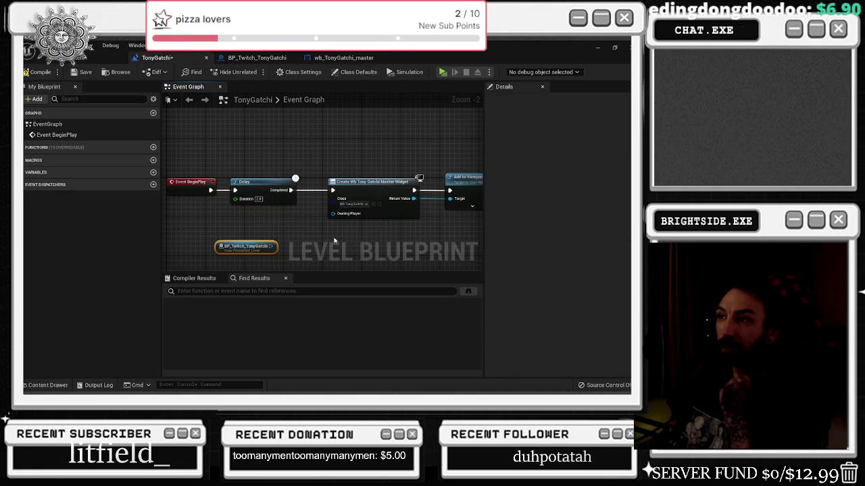
right_click(365, 202)
left_click(348, 217)
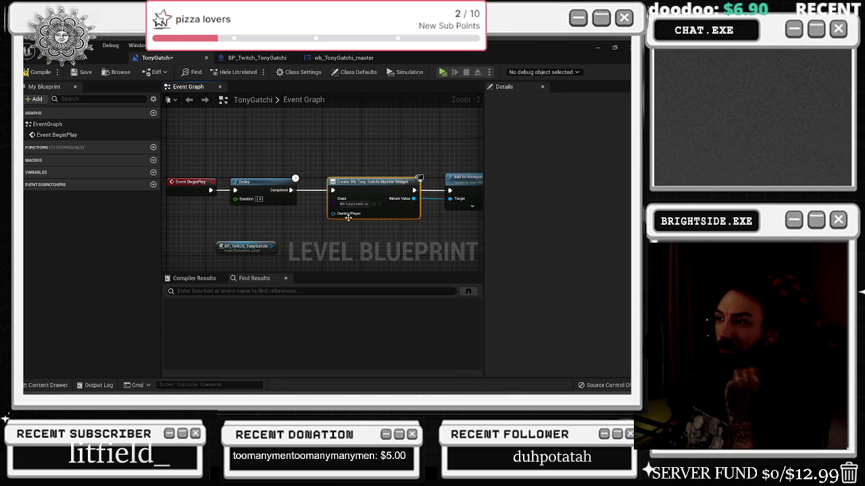
Open the wb_TonyGatchi_master widget's event graph and expand TonySprite's advanced properties
left_click(379, 206)
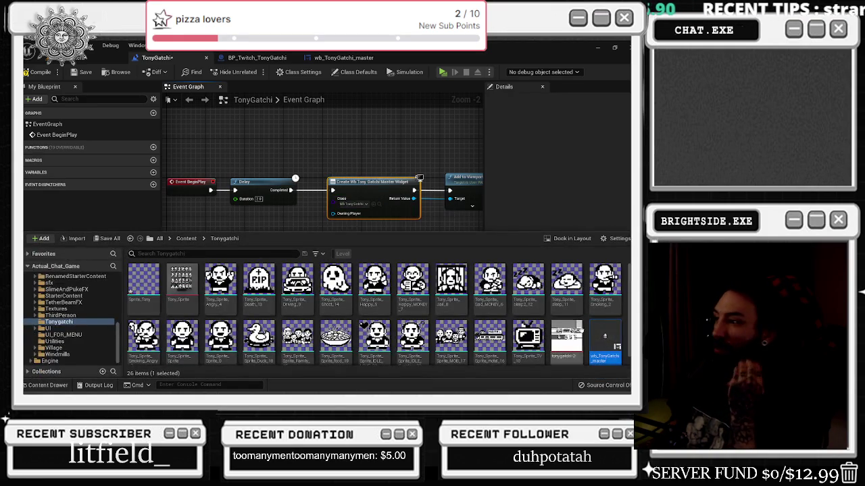
double_click(606, 343)
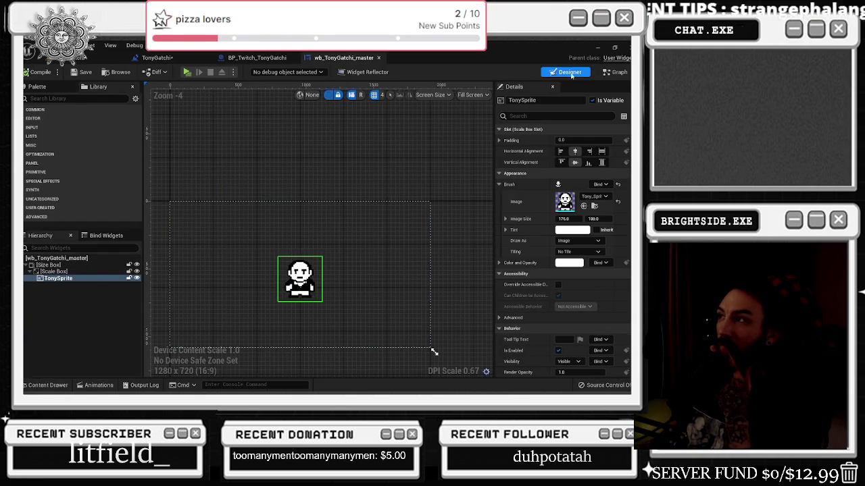
left_click(616, 72)
left_click(35, 168)
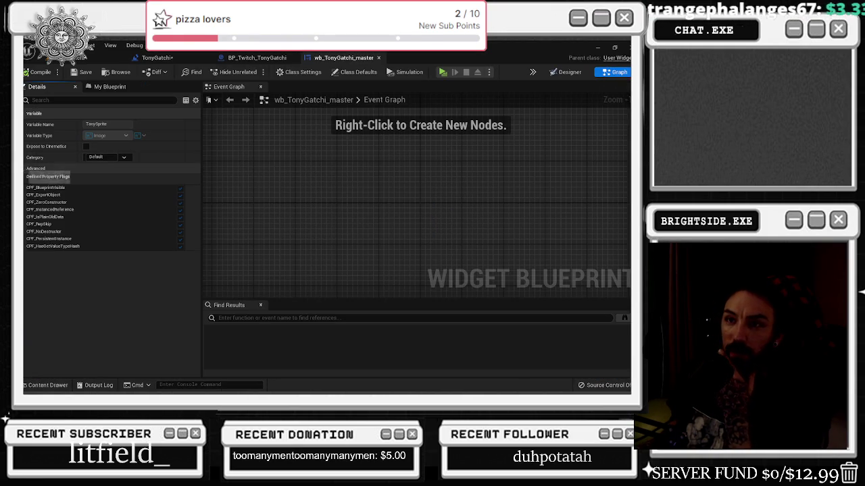
Compare BP_Twitch_TonyGatchi with the level's BeginPlay, Delay and Create Widget nodes, ending on the widget graph
left_click(255, 59)
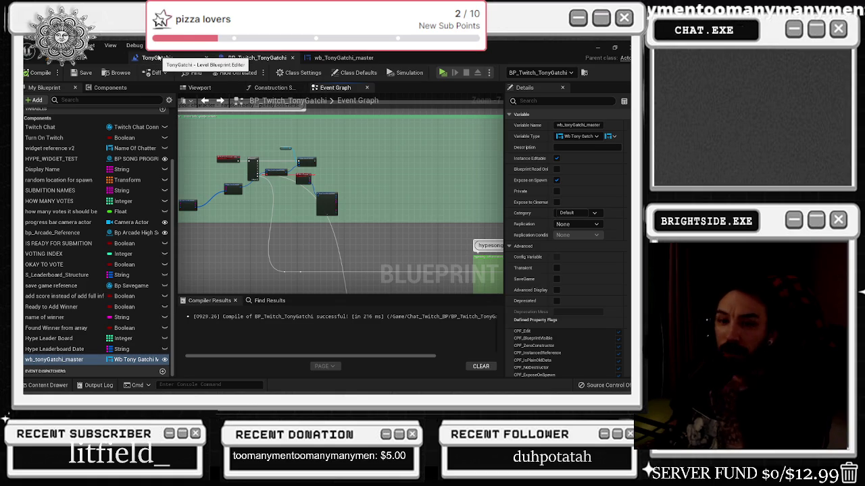
left_click(159, 57)
mouse_move(193, 157)
left_mouse_down()
mouse_move(406, 223)
mouse_move(392, 216)
left_mouse_up()
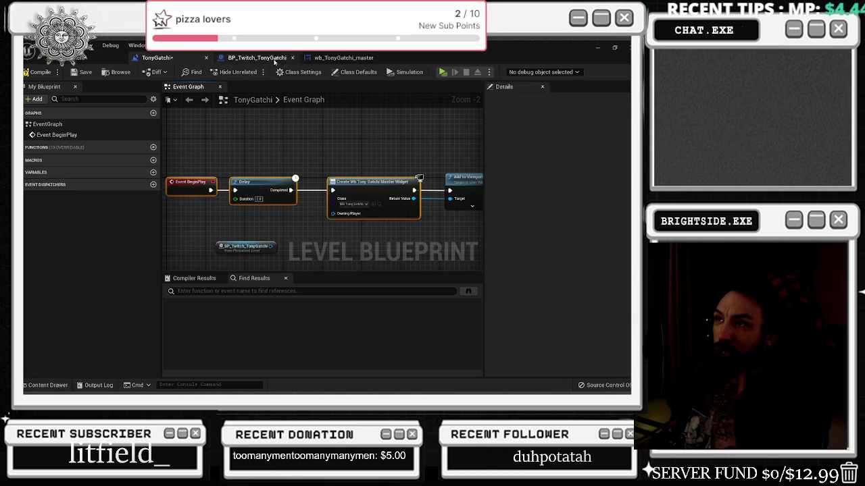
left_click(256, 57)
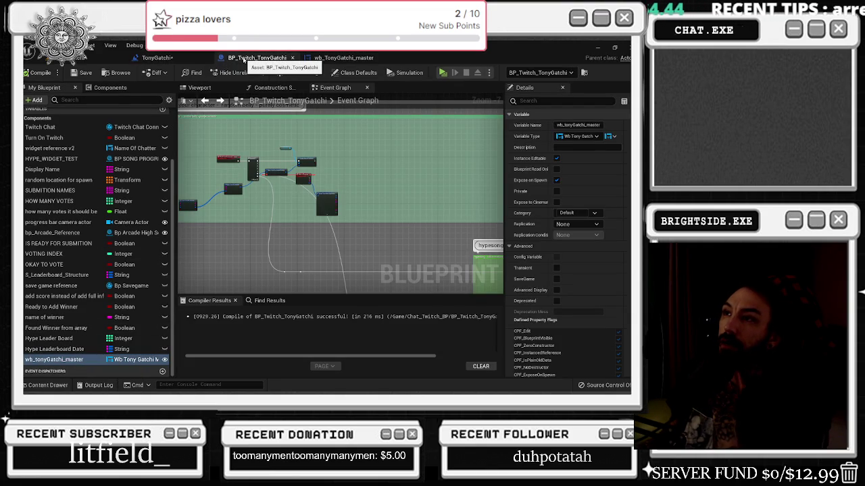
left_click(343, 58)
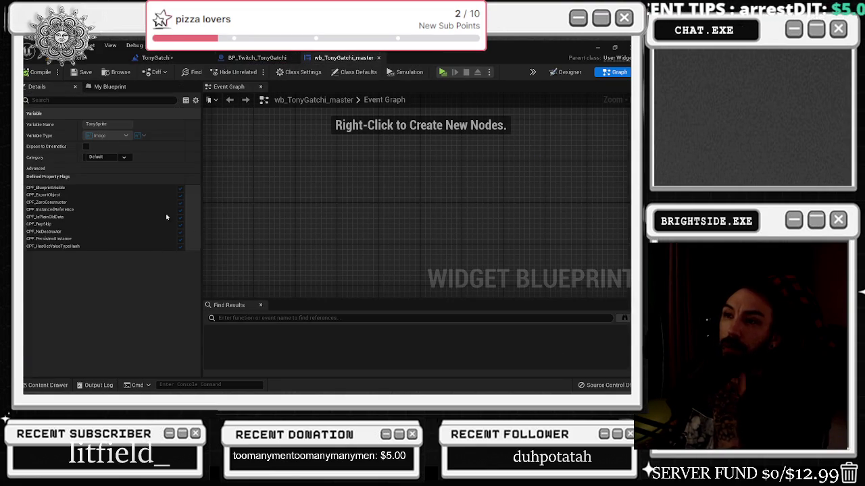
Add a new widget variable named bp_twitch_Reference
left_click(109, 87)
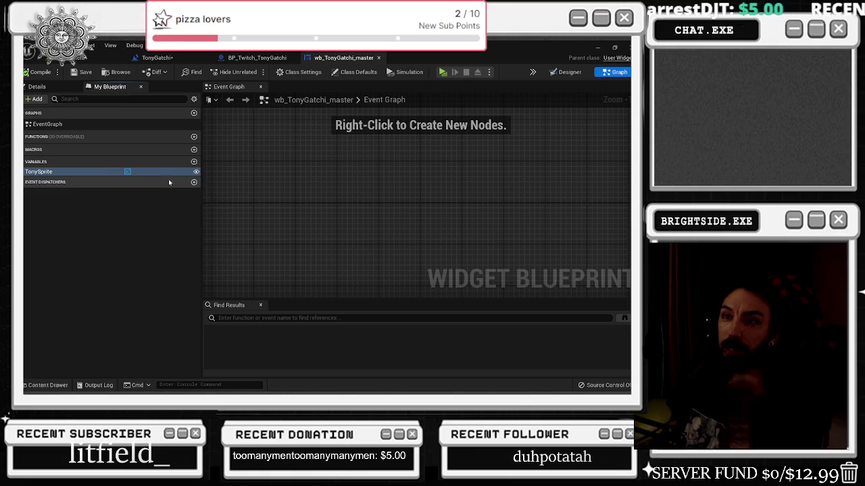
left_click(194, 161)
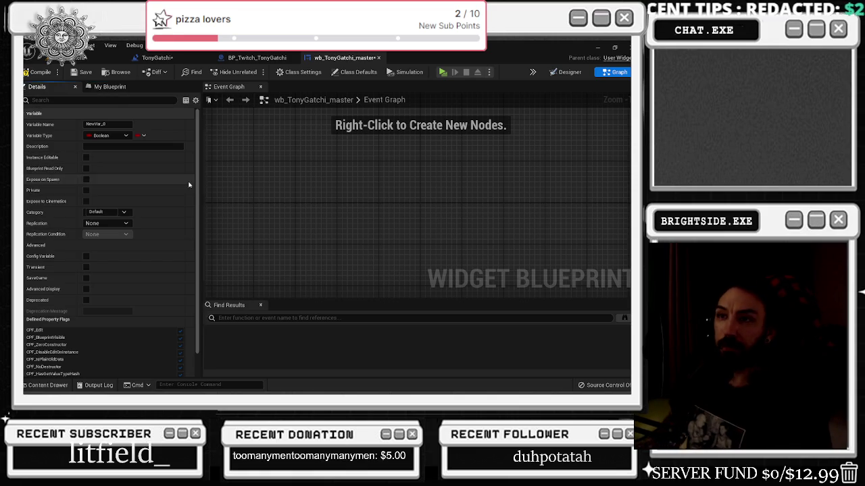
left_click(110, 86)
type("bp_twitch_Refere")
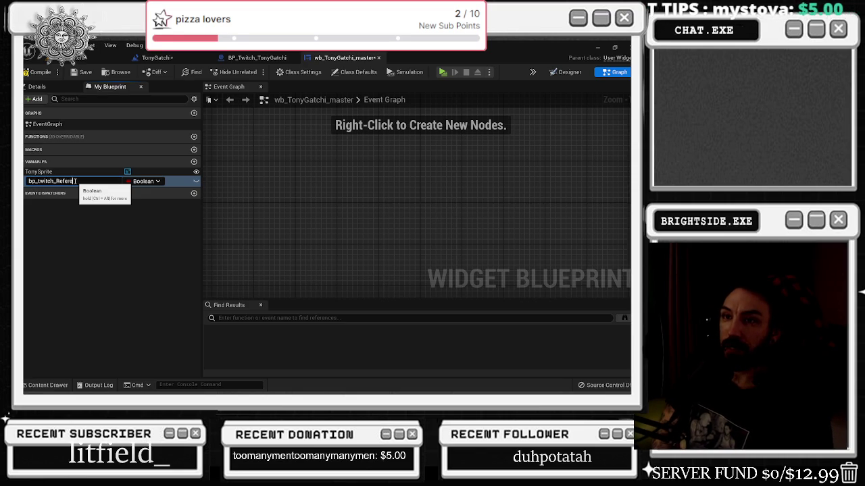
type("nce")
key("Return")
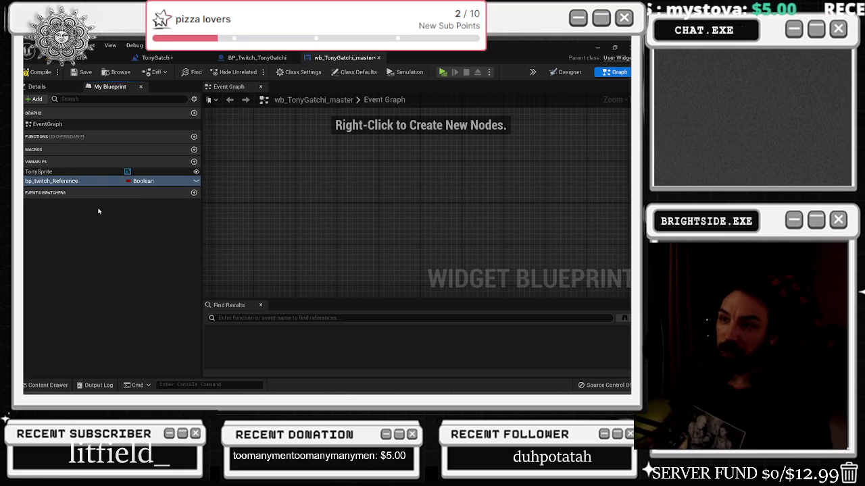
Make bp_twitch_Reference a BP Twitch Tony Gatchi object reference and compile the widget
left_click(144, 181)
type("_t")
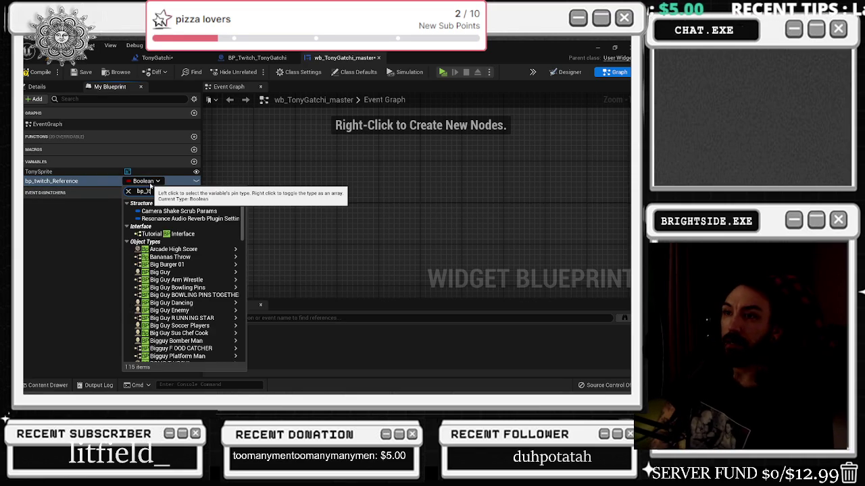
type("witch")
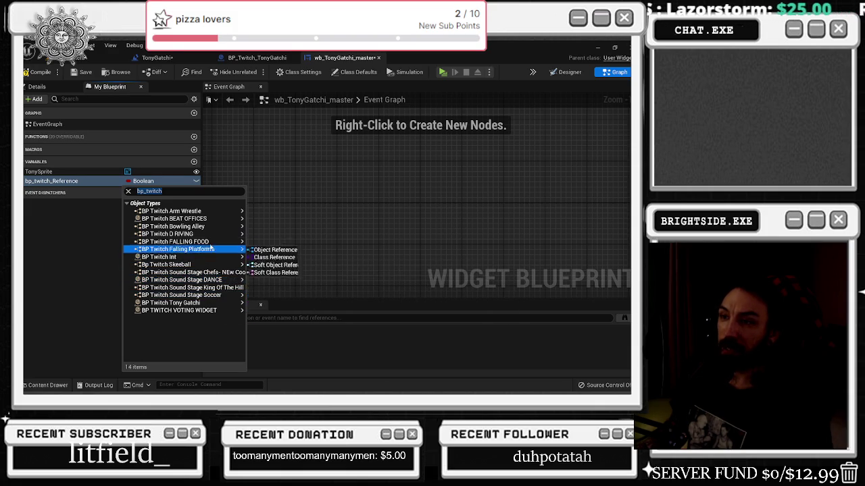
mouse_move(208, 236)
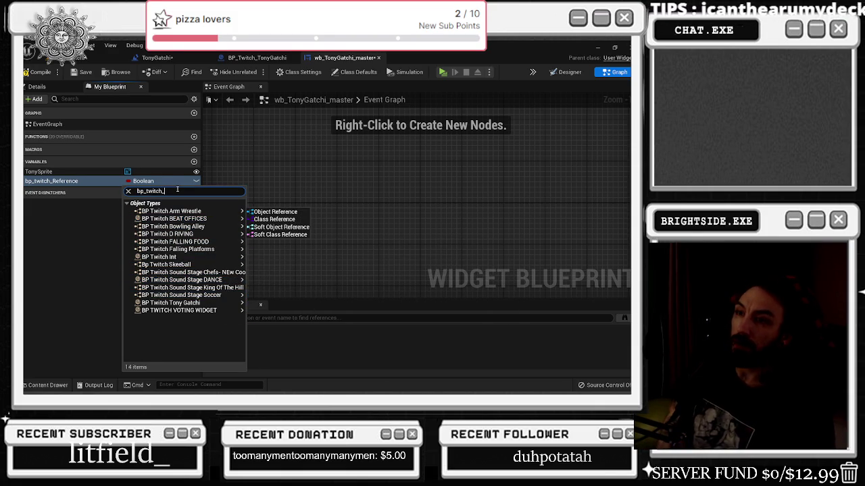
type("to")
mouse_move(203, 211)
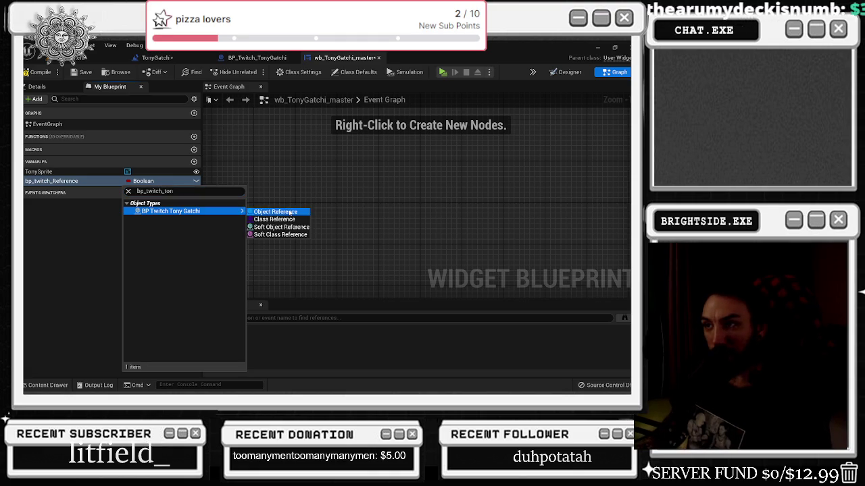
left_click(270, 210)
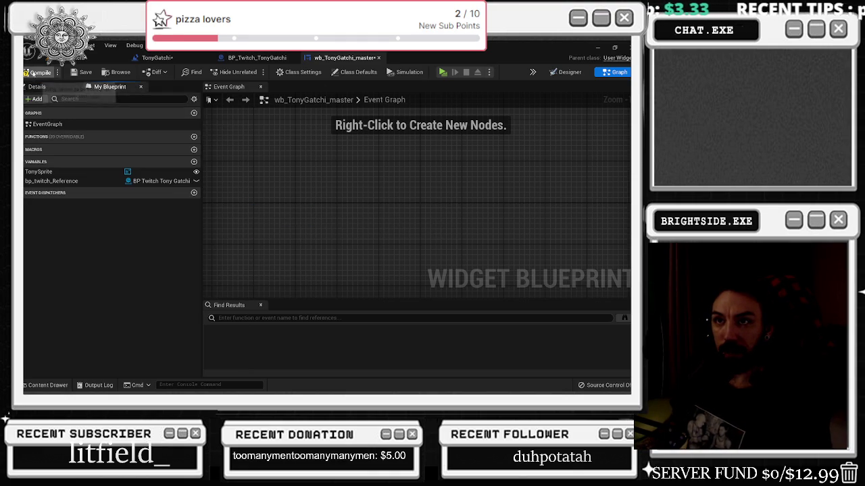
left_click(32, 72)
Tick Expose on Spawn for bp_twitch_Reference and save the widget blueprint
left_click(64, 181)
left_click(85, 157)
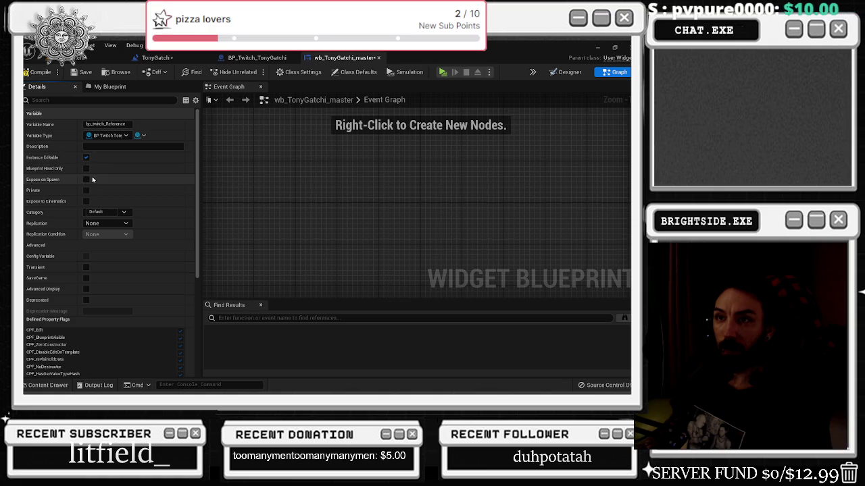
left_click(86, 180)
left_click(81, 73)
left_click(156, 58)
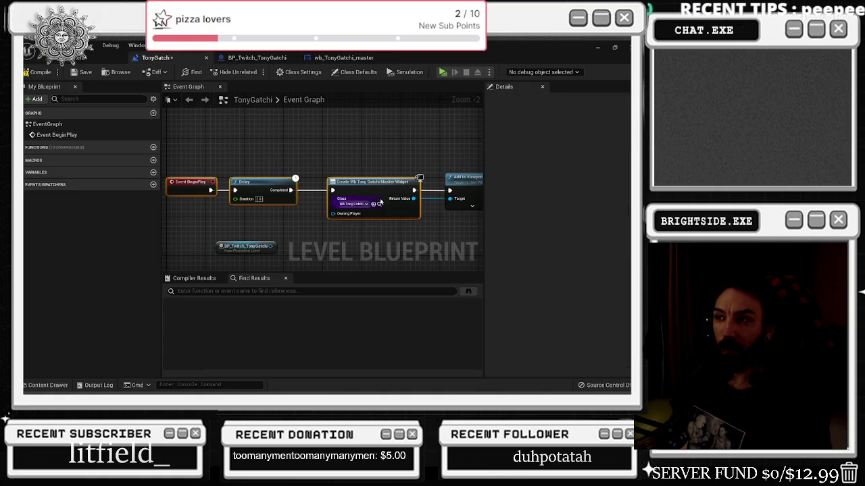
Refresh the Create Widget node and wire BP_Twitch_TonyGatchi into its Bp Twitch Reference pin
right_click(380, 202)
left_click(390, 247)
mouse_move(270, 245)
left_mouse_down()
mouse_move(378, 239)
mouse_move(332, 221)
left_mouse_up()
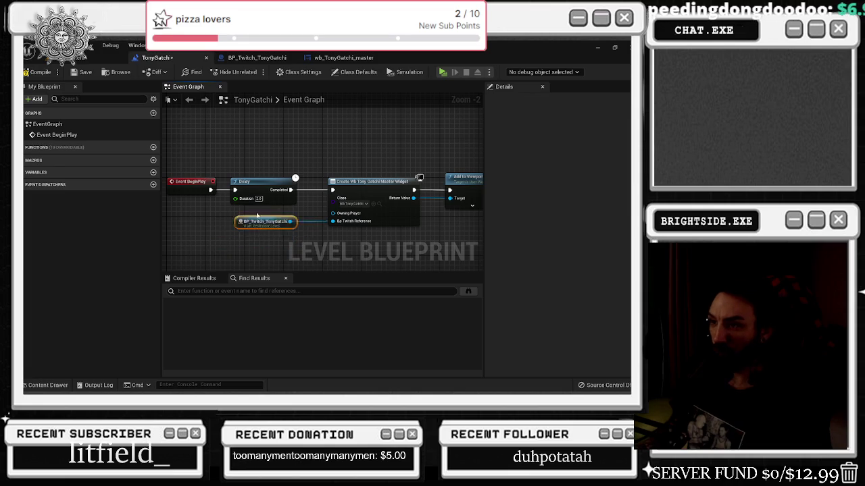
Select all nodes in the level graph and save the level blueprint with Ctrl+S
mouse_move(330, 137)
left_mouse_down()
mouse_move(186, 169)
mouse_move(293, 133)
mouse_move(399, 144)
left_mouse_up()
scroll(186, 168, "down", 1)
left_click_drag(337, 138, 297, 132)
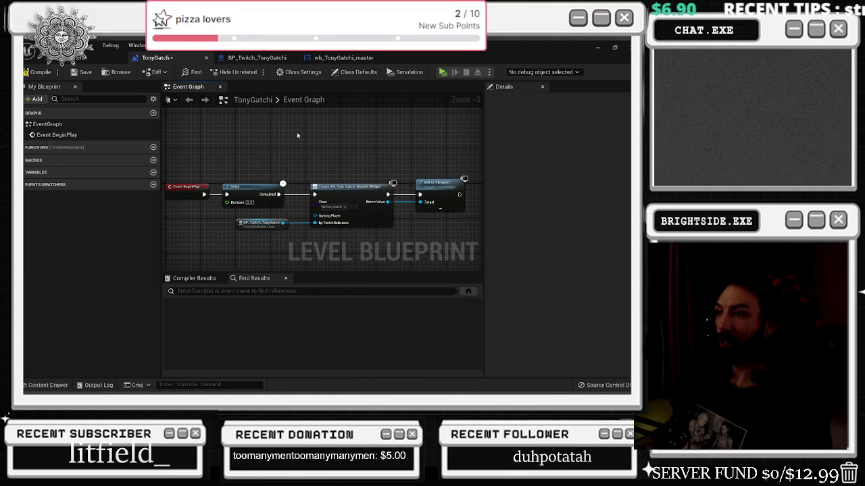
mouse_move(173, 156)
left_mouse_down()
mouse_move(401, 226)
mouse_move(474, 258)
left_mouse_up()
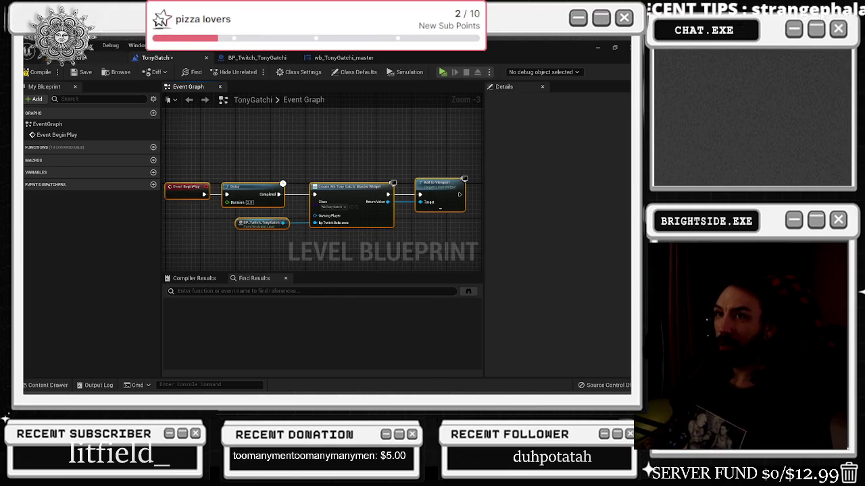
key("ctrl+s")
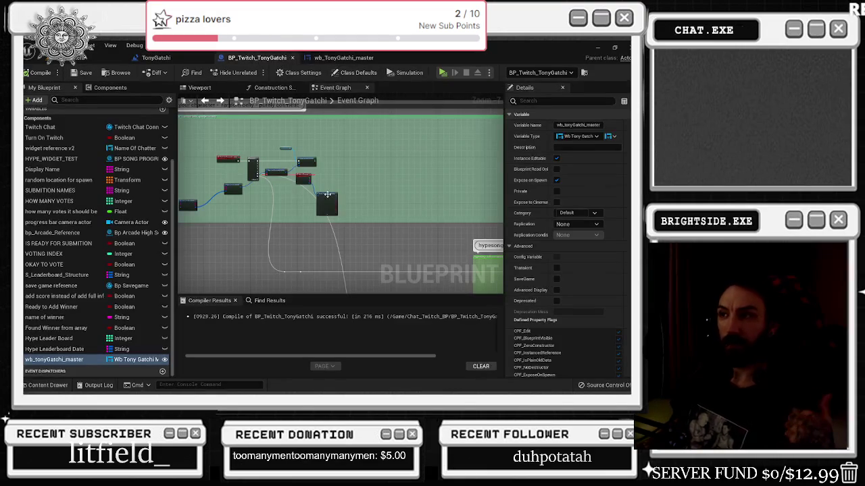
Check the level viewport, level blueprint and BP_Twitch_TonyGatchi graphs, then deselect the level graph nodes
left_click(343, 58)
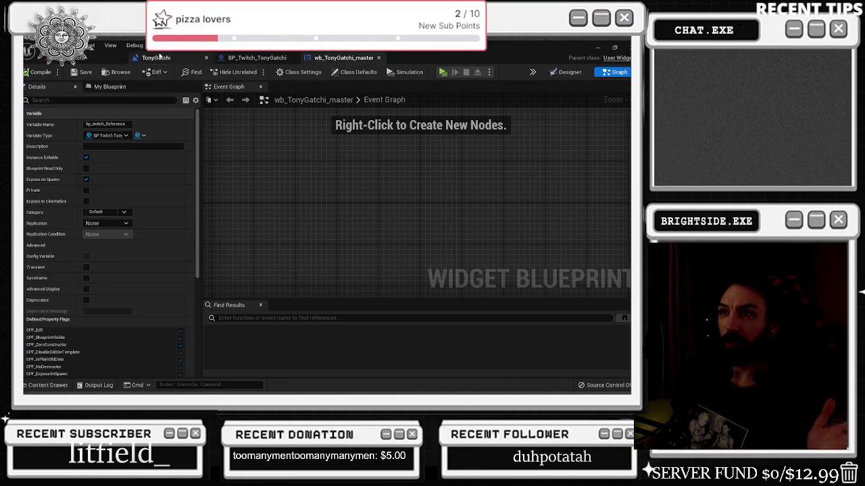
left_click(156, 57)
left_click_drag(295, 280, 349, 117)
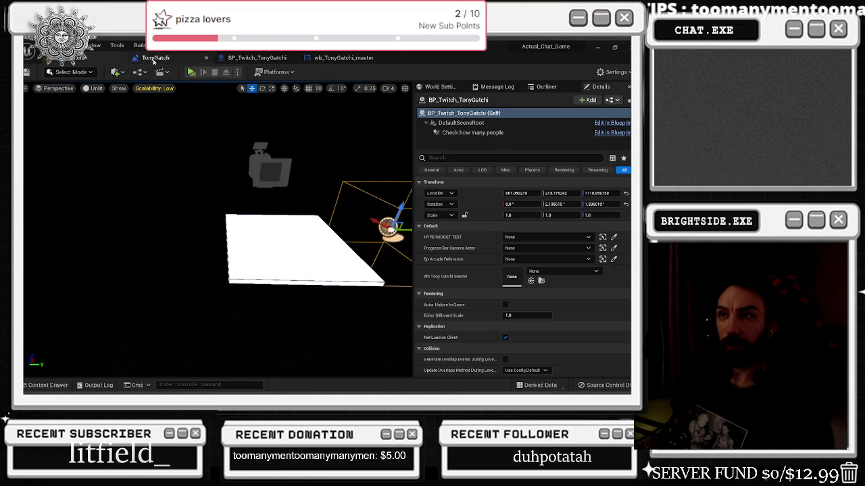
left_click(156, 57)
left_click(257, 57)
left_click(175, 59)
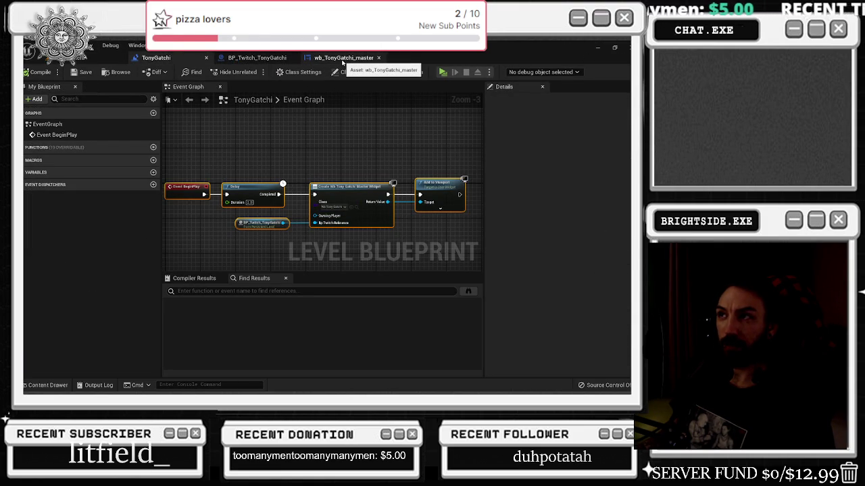
left_click(244, 157)
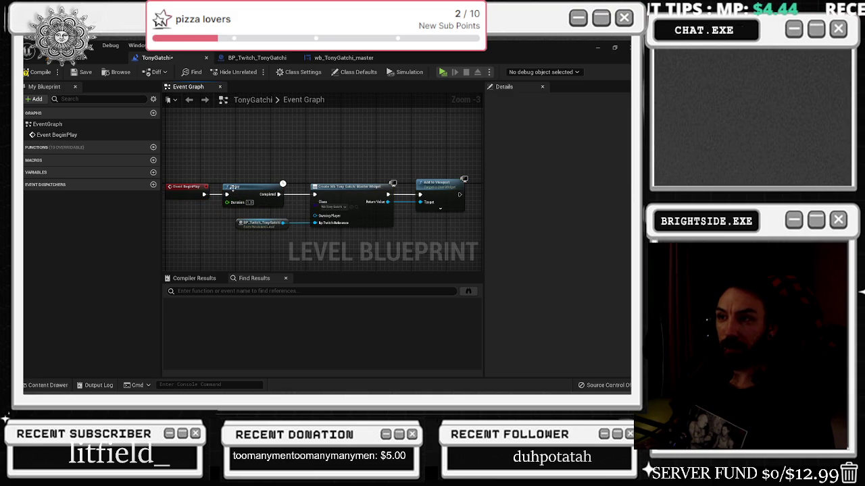
In wb_TonyGatchi_master, search for 'begin' and show the My Blueprint variables
left_click(352, 58)
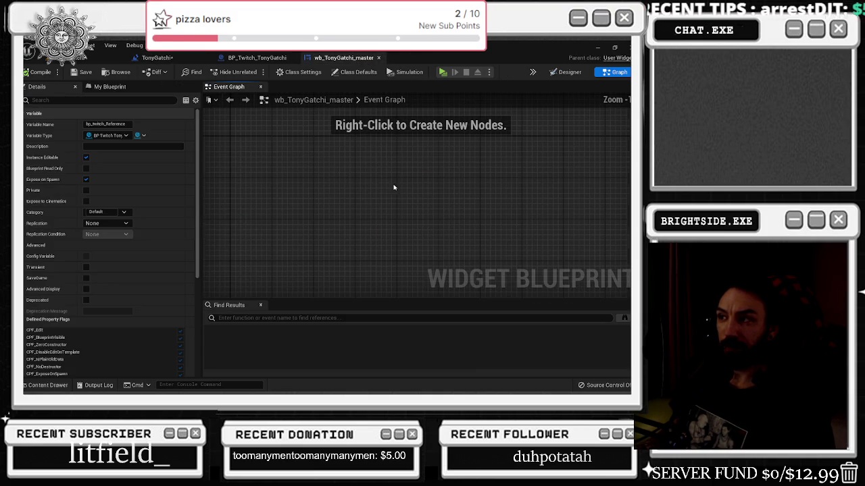
left_click(248, 318)
type("begin")
key("Return")
scroll(550, 173, "down", 1)
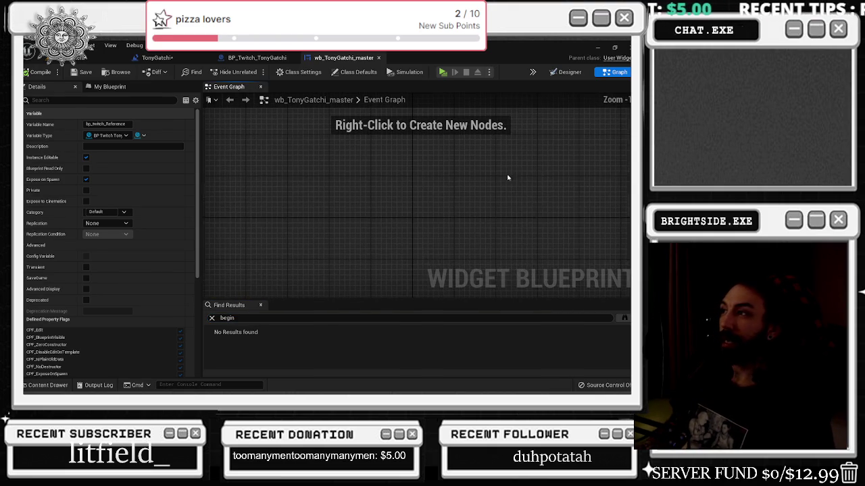
left_click(108, 87)
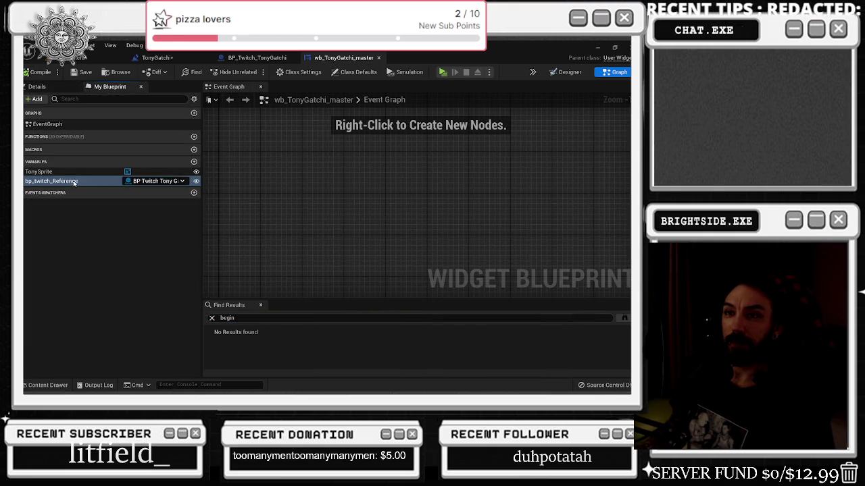
left_click(311, 224)
Place a bp_twitch_Reference getter and set its Wb Tony Gatchi Master to Self
scroll(312, 223, "up", 1)
mouse_move(55, 182)
left_mouse_down()
mouse_move(237, 231)
mouse_move(228, 236)
left_mouse_up()
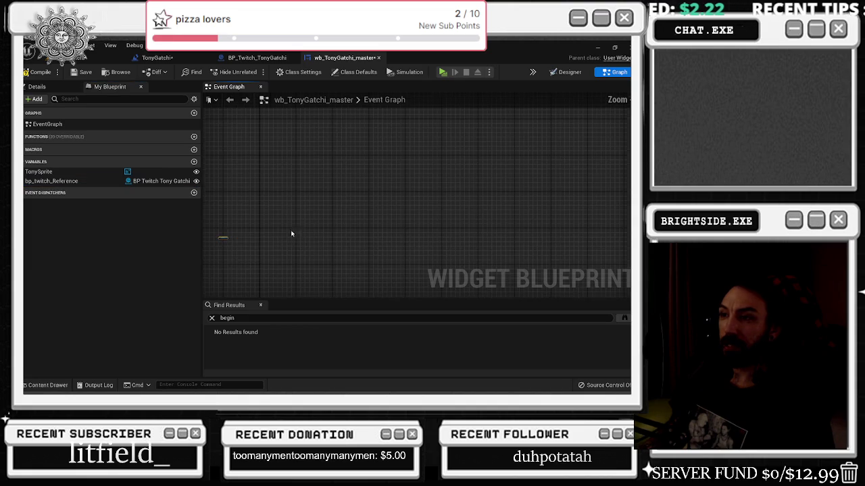
mouse_move(276, 218)
left_mouse_down()
mouse_move(314, 222)
mouse_move(299, 214)
left_mouse_up()
type("set")
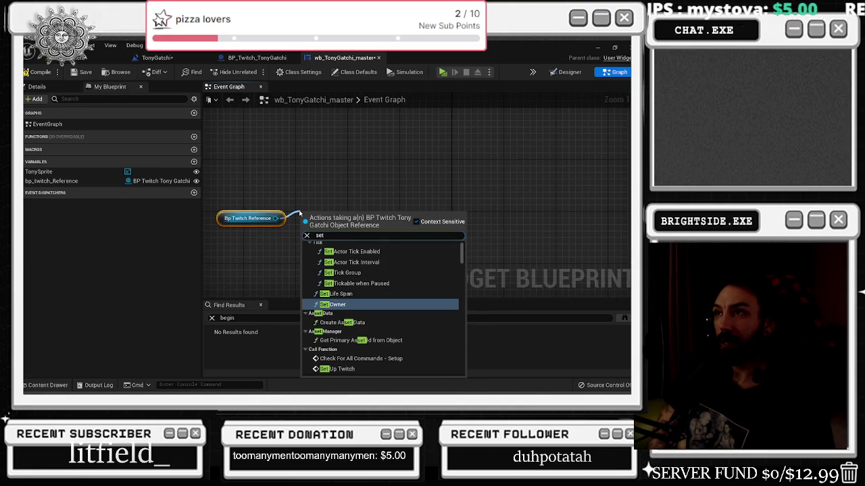
type(" wb_")
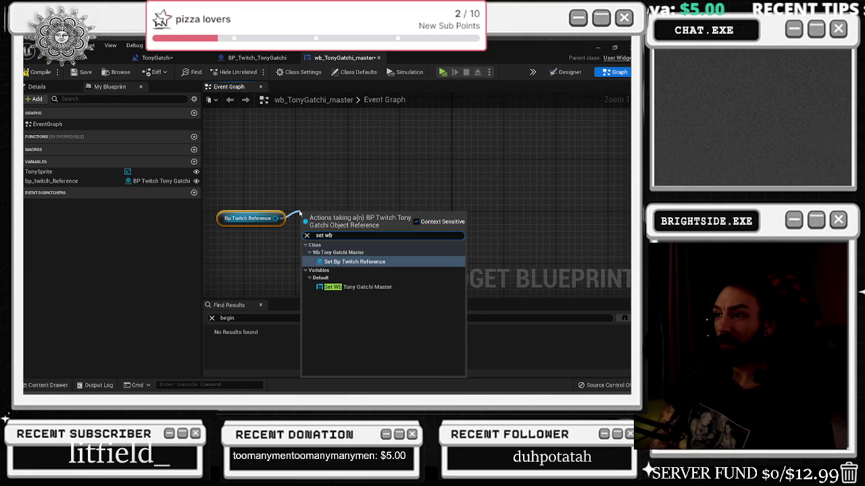
left_click(344, 287)
mouse_move(348, 218)
left_mouse_down()
mouse_move(371, 201)
mouse_move(388, 171)
mouse_move(310, 252)
left_mouse_up()
type("sel")
key("Down")
key("Return")
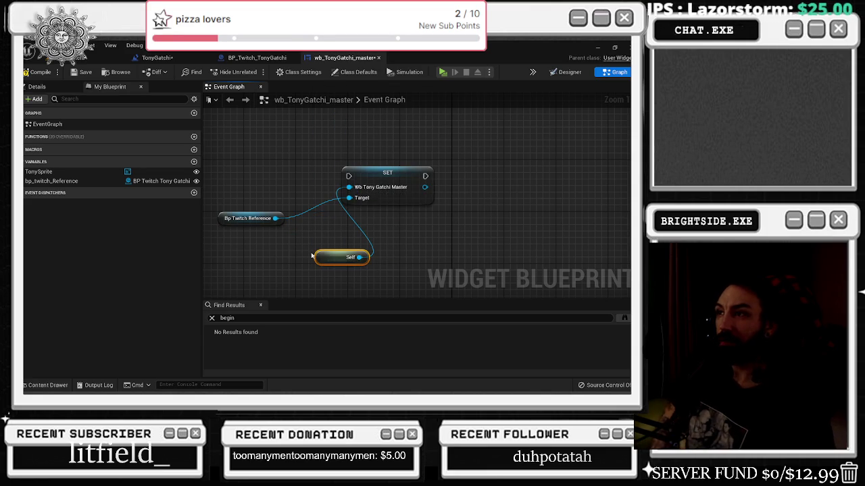
Add an Event Construct node and wire it into the SET node's execution
right_click(239, 175)
type("ebbe")
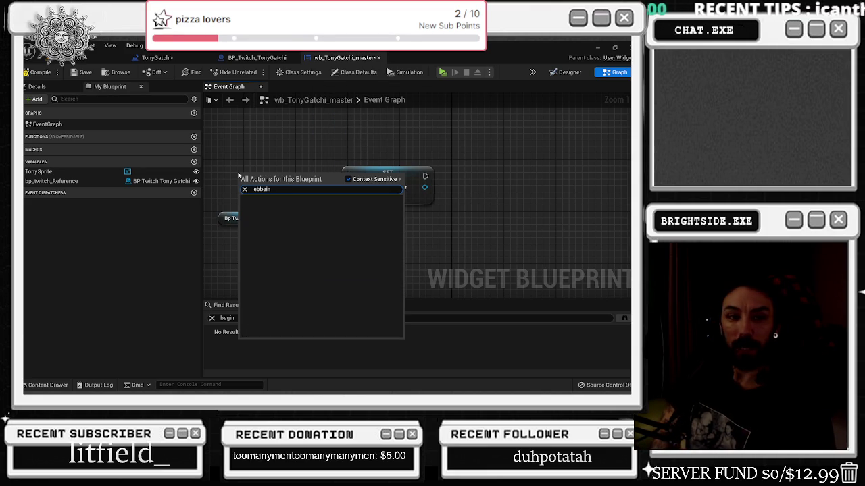
type("in")
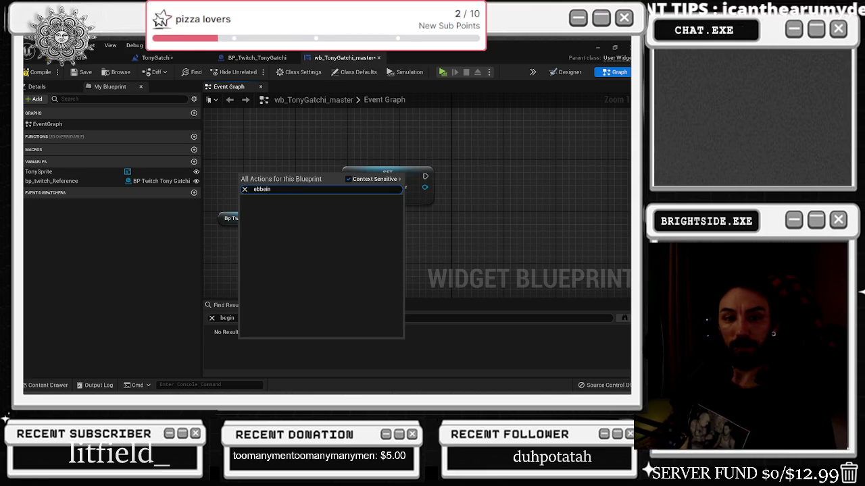
key("Escape")
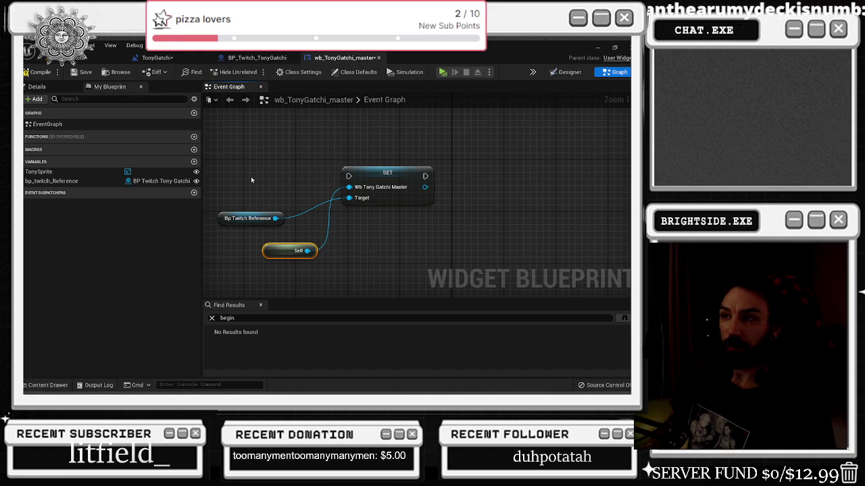
right_click(250, 176)
type("event con")
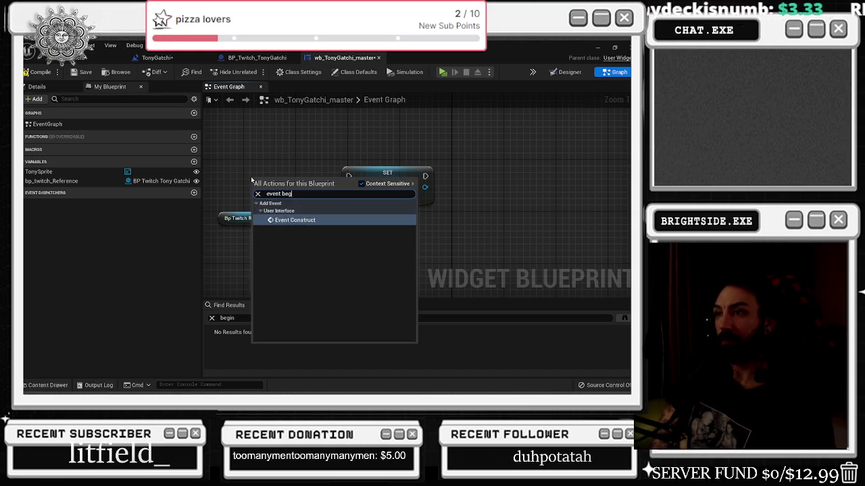
key("Return")
mouse_move(268, 177)
left_mouse_down()
mouse_move(259, 165)
mouse_move(376, 176)
left_mouse_up()
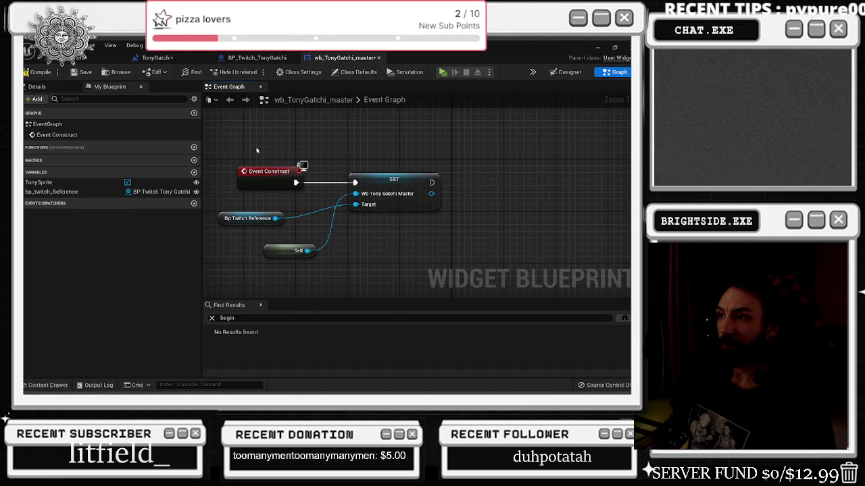
Tidy the SET, Self and Bp Twitch Reference nodes into a neat row
left_click_drag(246, 146, 444, 293)
left_click_drag(233, 252, 253, 258)
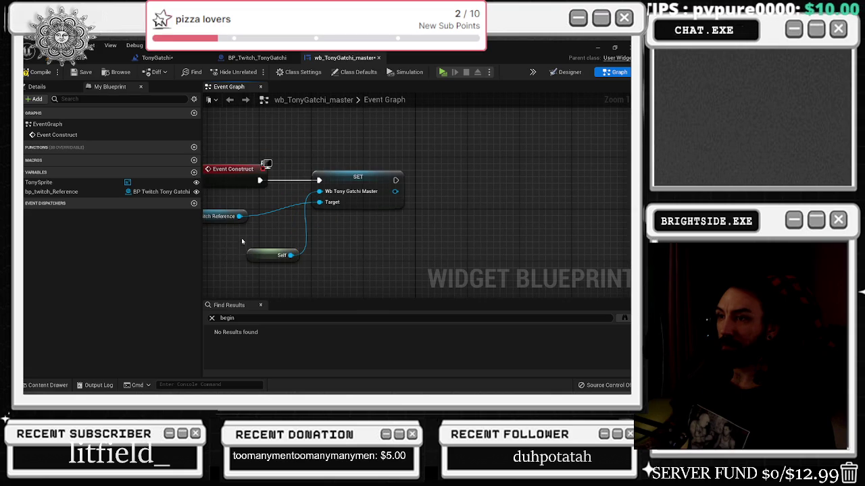
left_click_drag(235, 229, 270, 229)
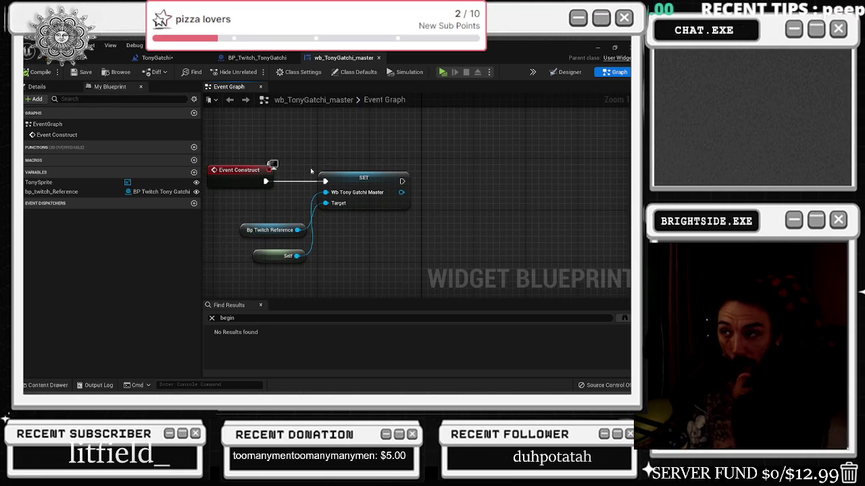
Place a Wb Tony Gatchi Master getter in the BP_Twitch_TonyGatchi event graph
left_click(255, 58)
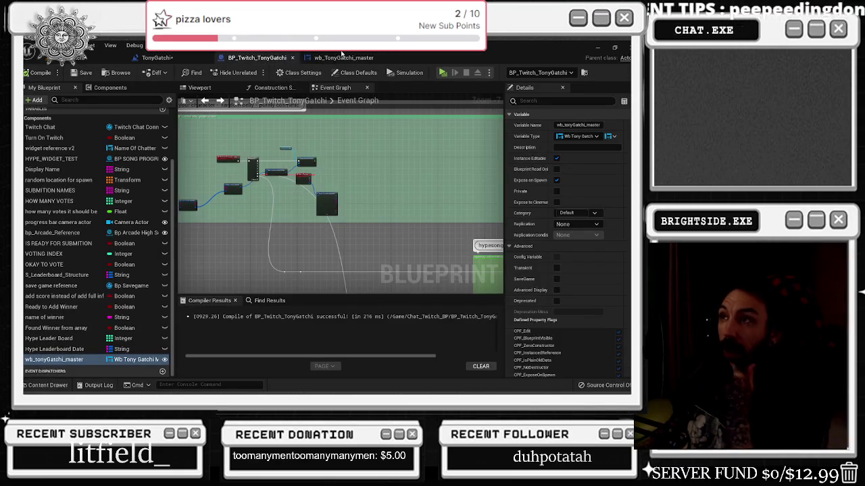
scroll(359, 201, "up", 2)
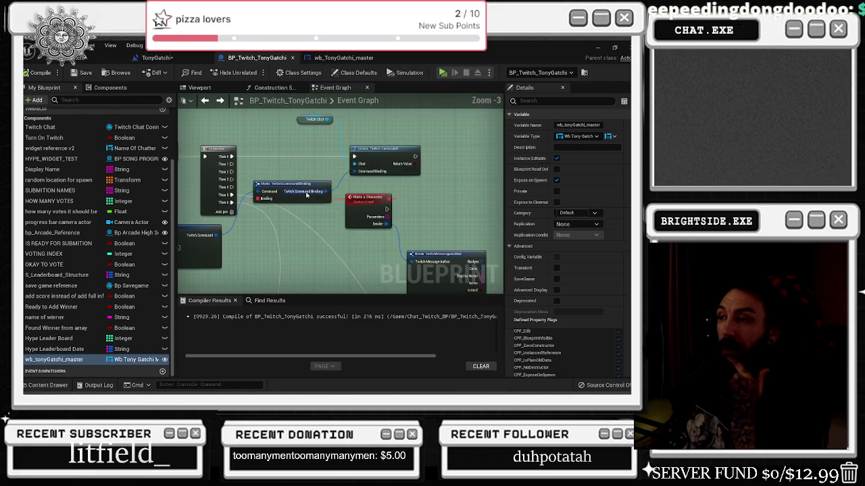
scroll(246, 181, "down", 2)
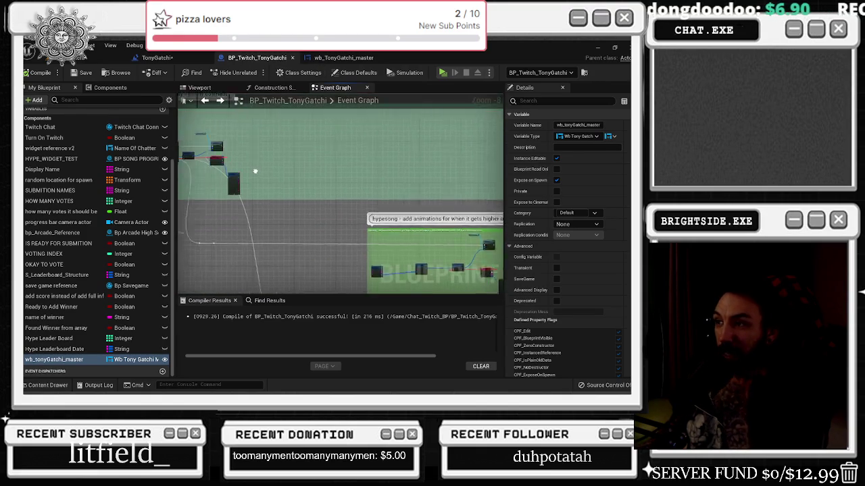
left_click_drag(246, 181, 273, 206)
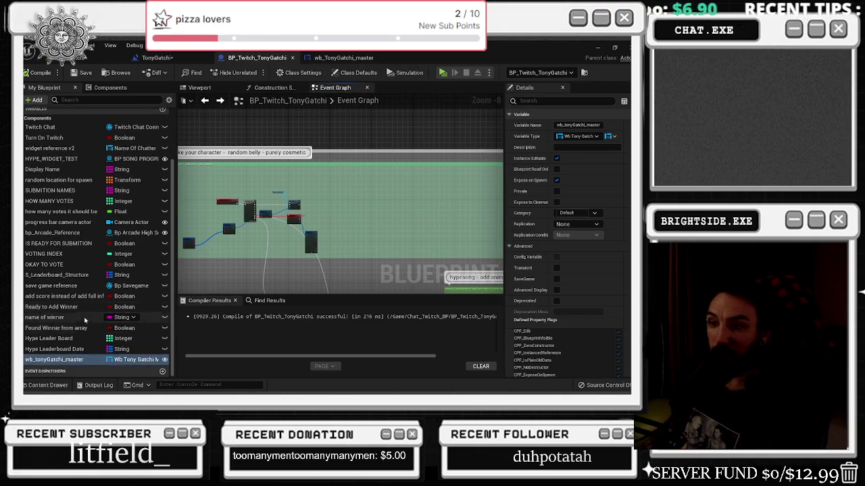
mouse_move(65, 362)
left_mouse_down()
mouse_move(299, 228)
mouse_move(348, 168)
left_mouse_up()
Reposition the getter and Break TwitchMessageAuthor nodes, panning to the hypesong comment
scroll(348, 166, "up", 5)
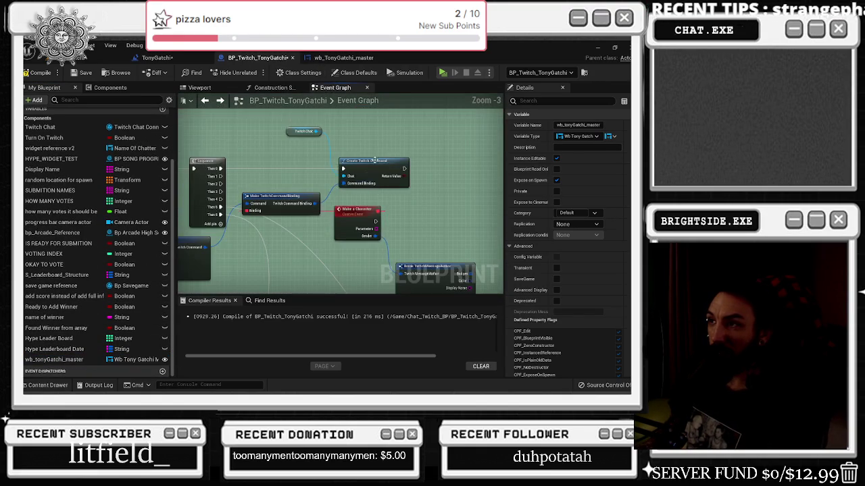
mouse_move(364, 139)
left_mouse_down()
mouse_move(338, 179)
mouse_move(335, 130)
left_mouse_up()
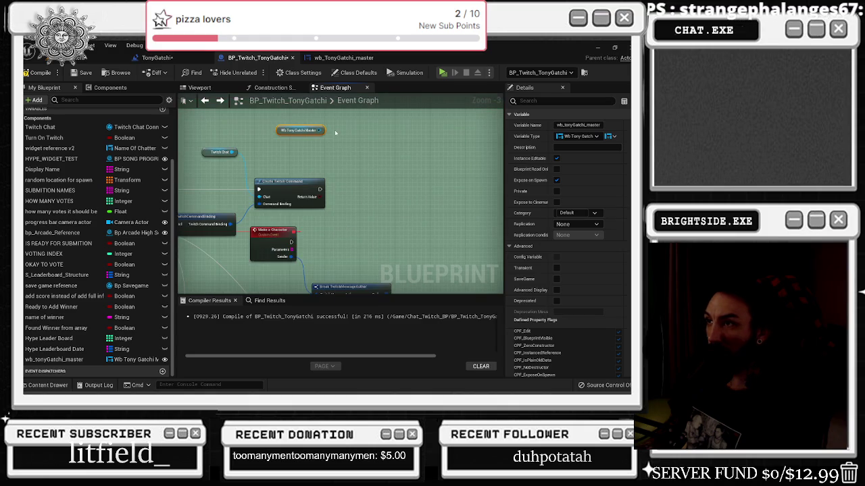
left_click_drag(405, 203, 368, 143)
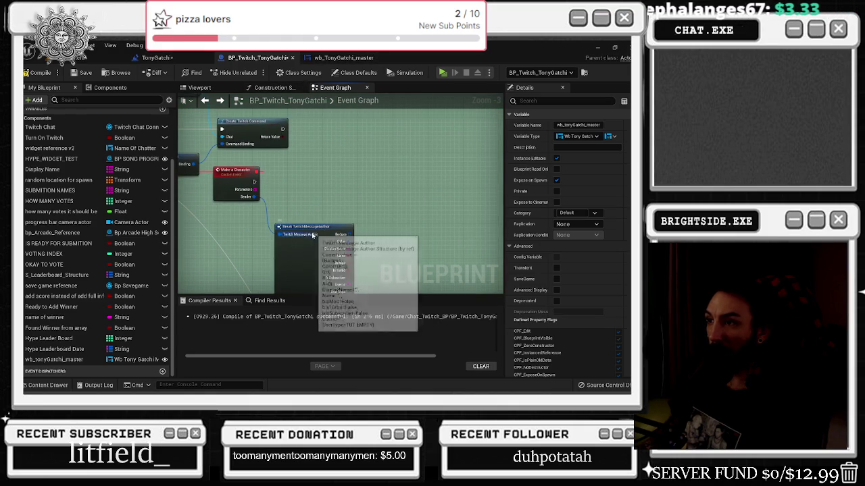
left_click_drag(311, 223, 298, 221)
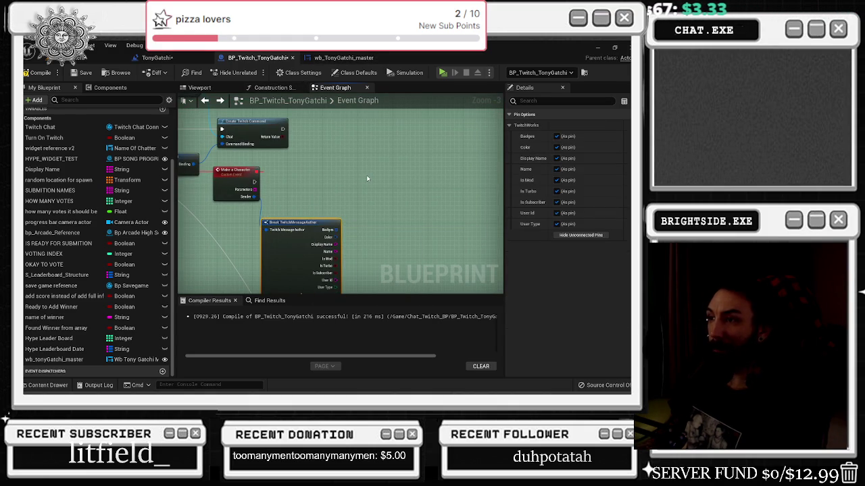
scroll(367, 178, "down", 6)
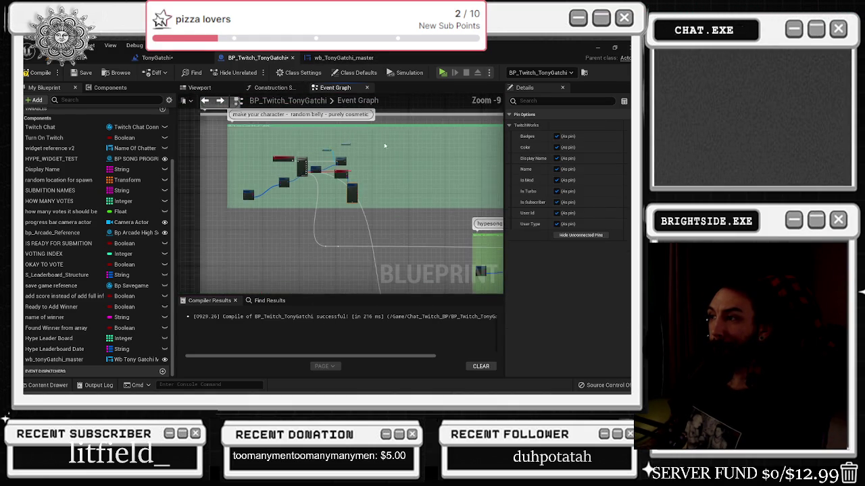
left_click_drag(384, 145, 193, 145)
left_click(343, 57)
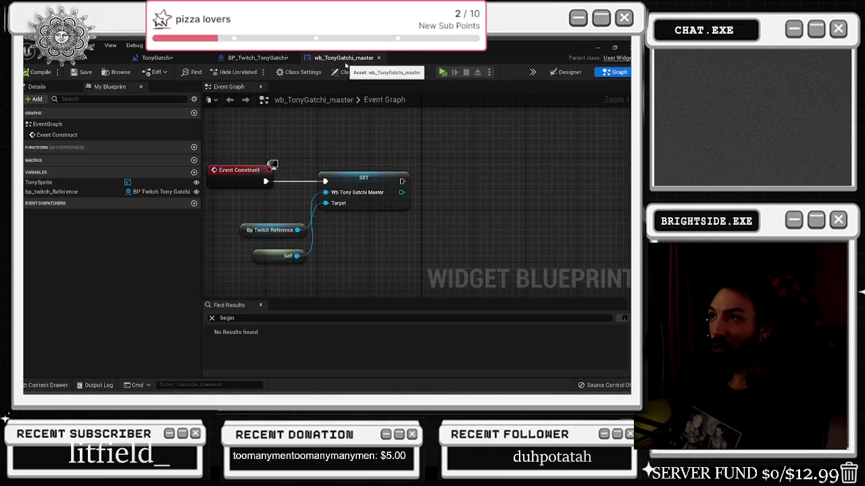
Nudge the Self node and review the level, BP_Twitch_TonyGatchi and widget blueprints, including TonySprite's layout
left_click_drag(338, 253, 338, 246)
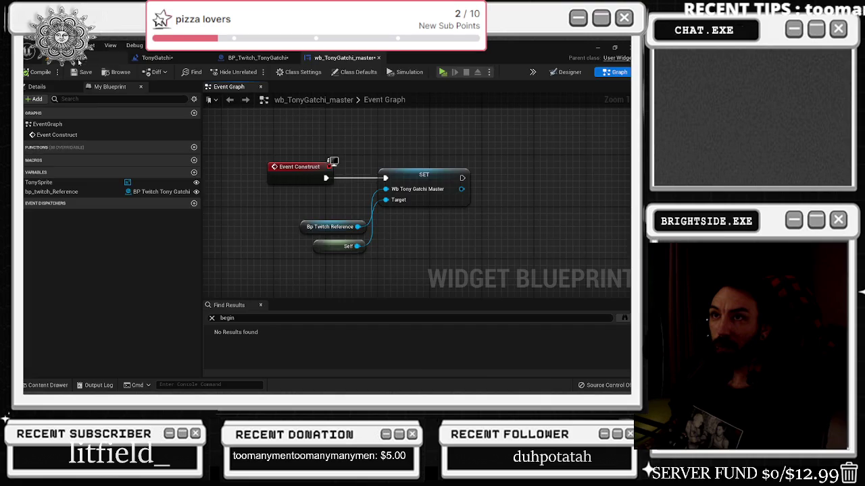
left_click(169, 59)
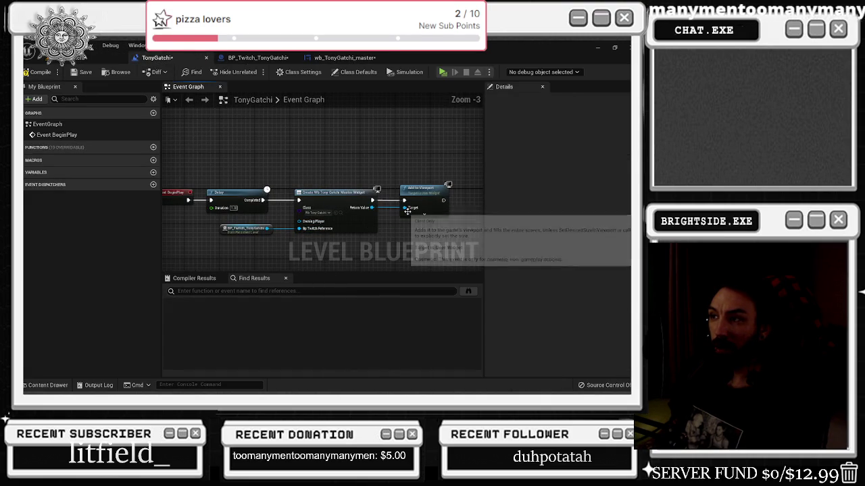
left_click(257, 58)
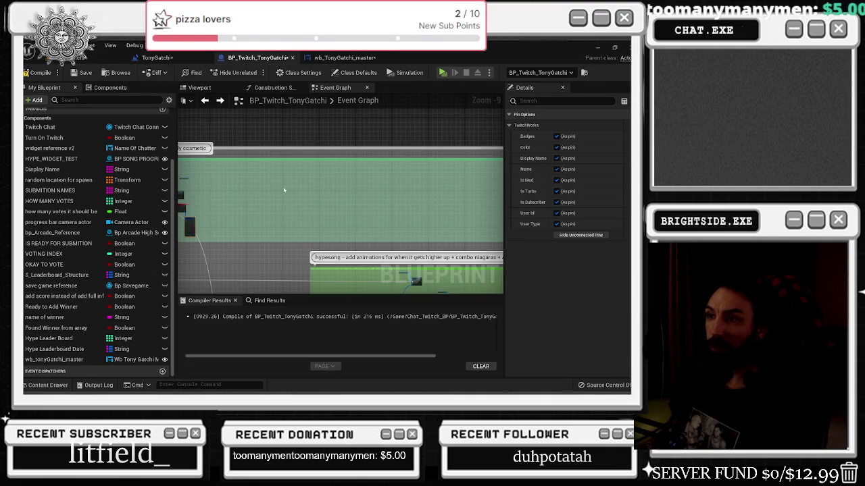
left_click(341, 58)
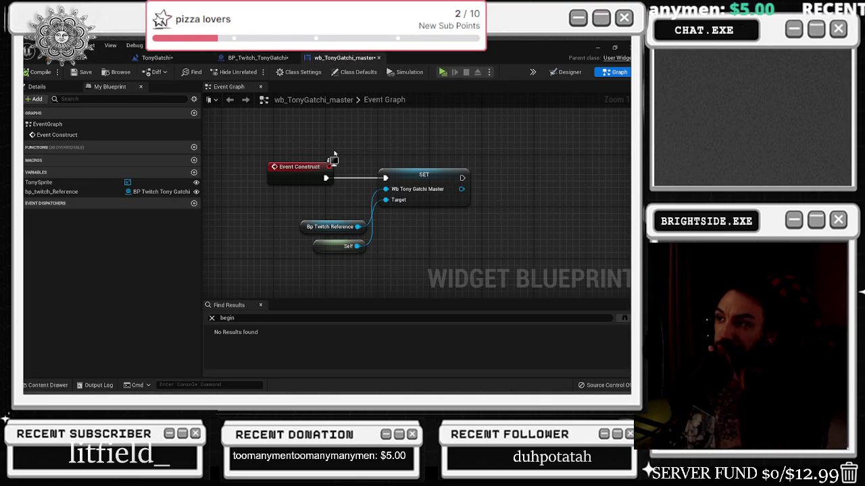
left_click(257, 58)
scroll(232, 212, "up", 5)
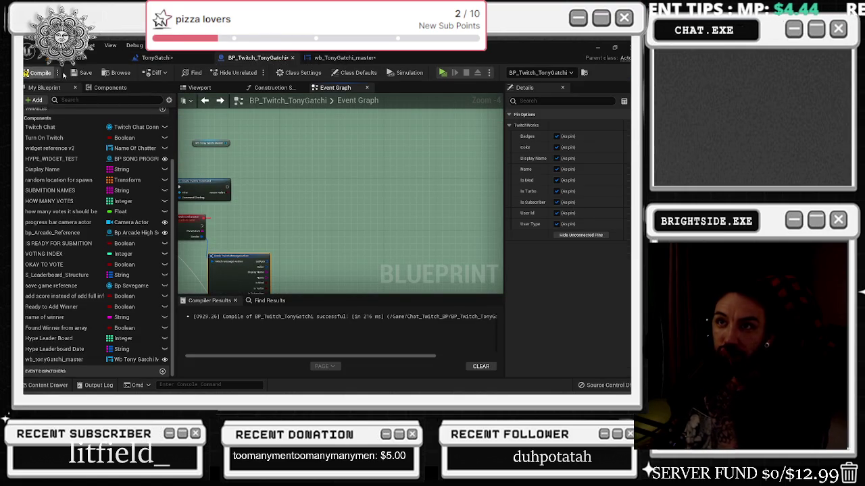
left_click(156, 58)
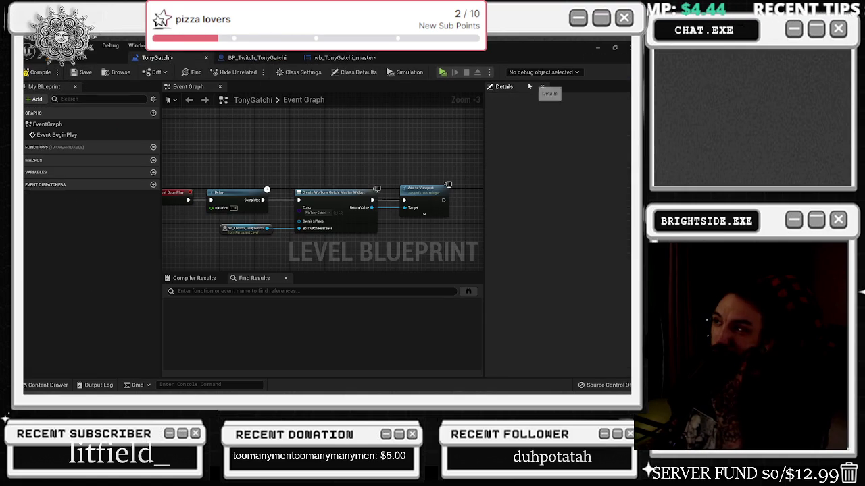
left_click(344, 57)
left_click(565, 71)
scroll(389, 219, "up", 1)
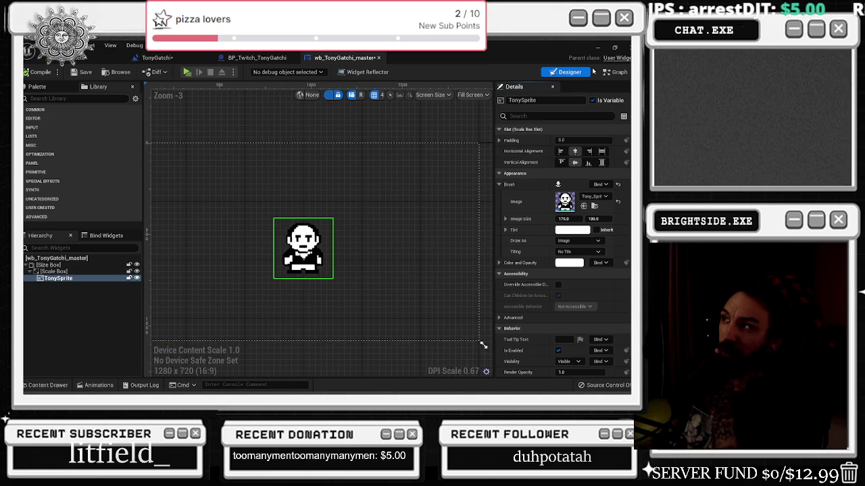
Try pulling a new node from BP_Twitch_TonyGatchi's graph, cancel, and show the widget layout
left_click(259, 59)
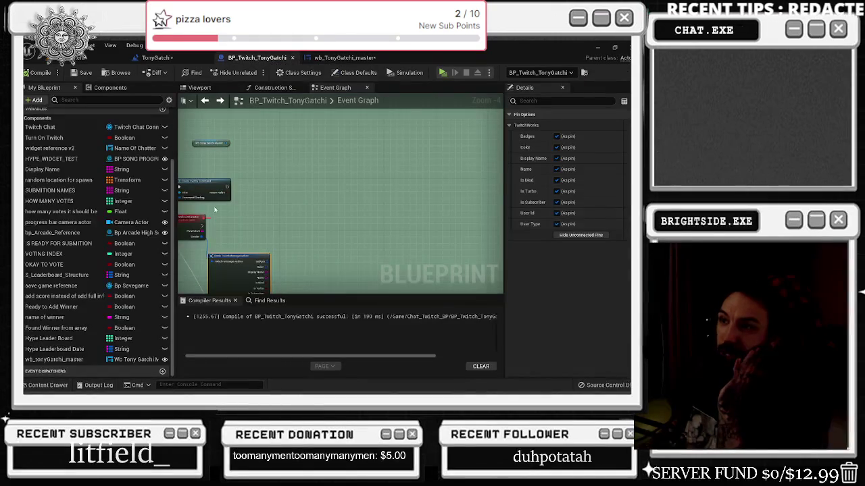
left_click_drag(226, 190, 291, 188)
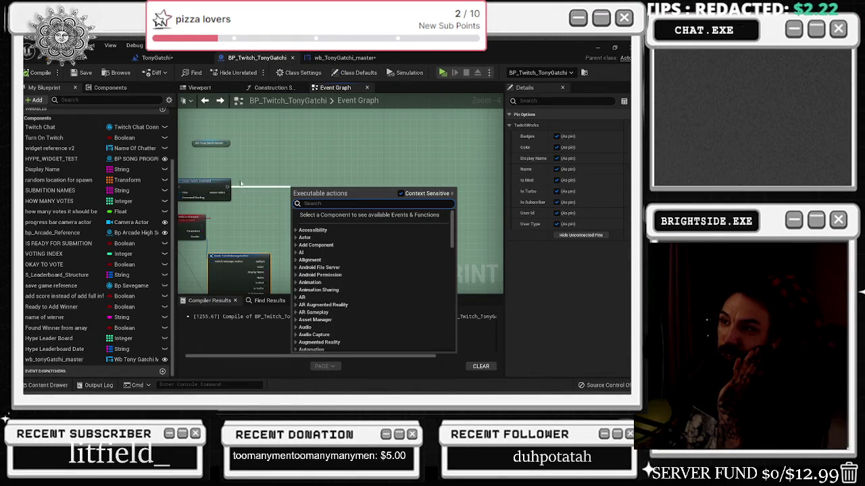
mouse_move(228, 185)
left_mouse_down()
mouse_move(280, 191)
mouse_move(273, 188)
left_mouse_up()
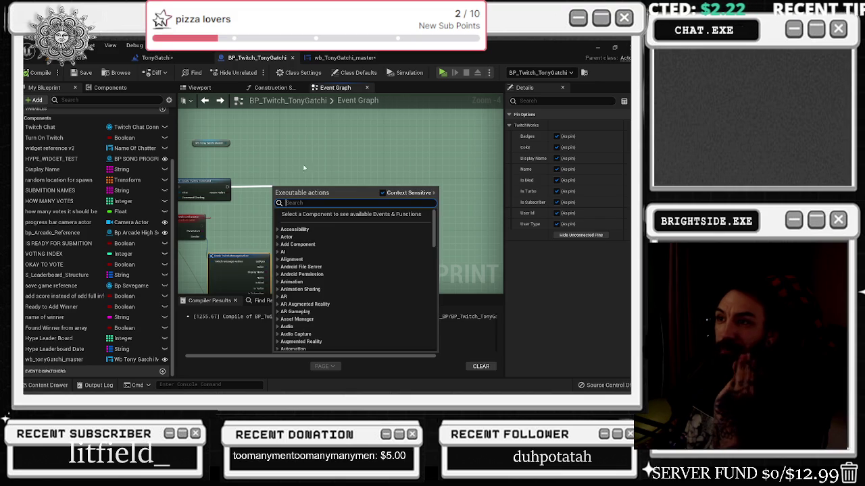
left_click(341, 58)
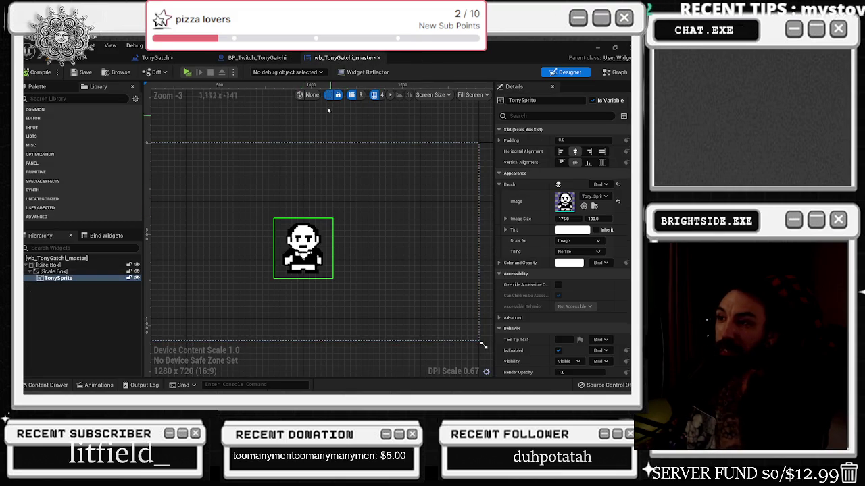
left_click(267, 57)
left_click(345, 58)
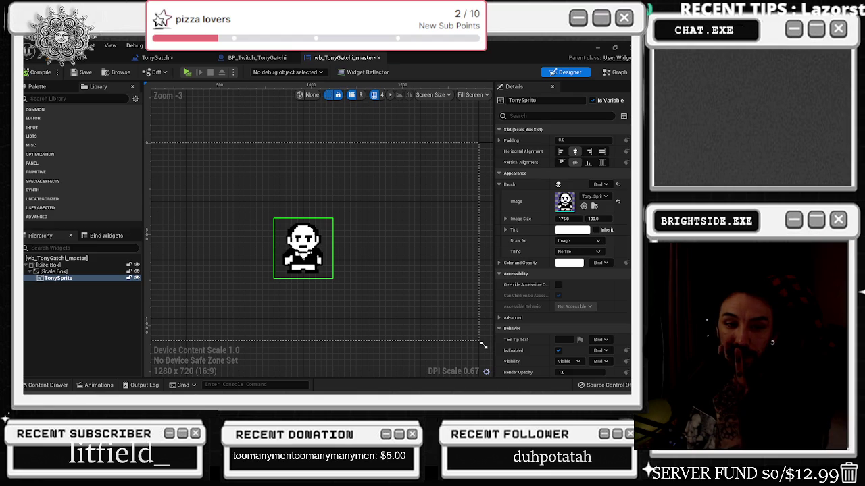
Leave Unreal for the browser and bring Photoshop to the front from the taskbar
key("alt+Tab")
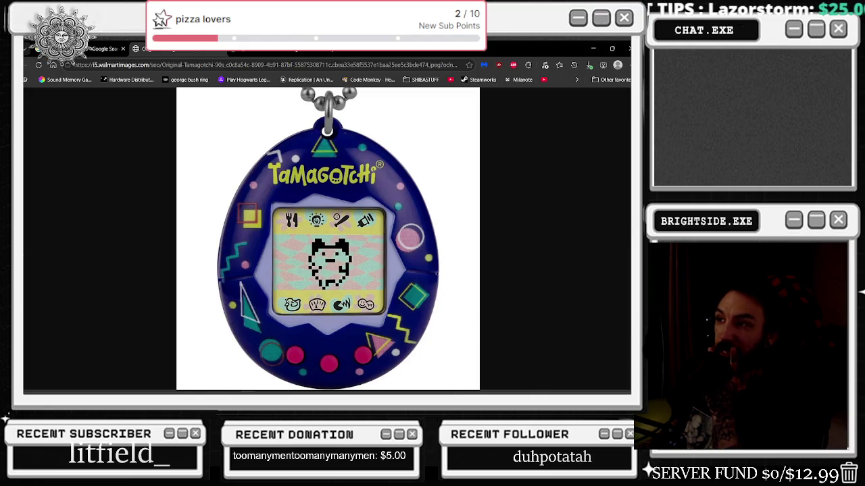
mouse_move(40, 392)
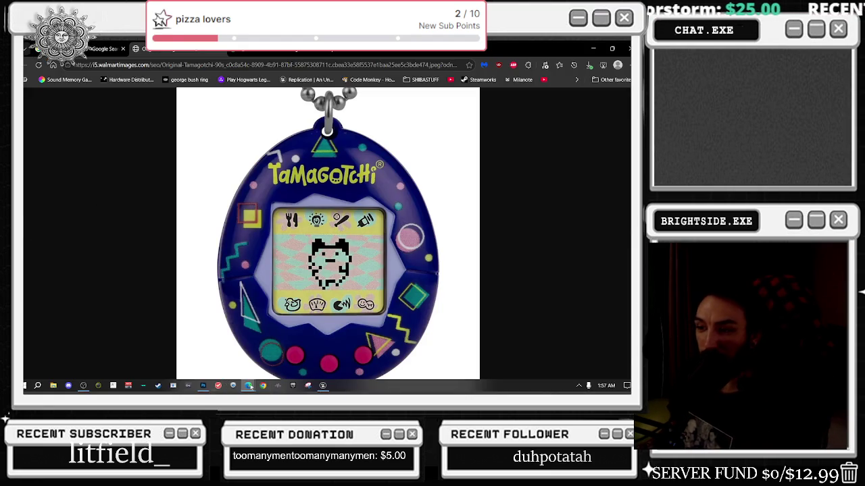
right_click(368, 385)
left_click(382, 351)
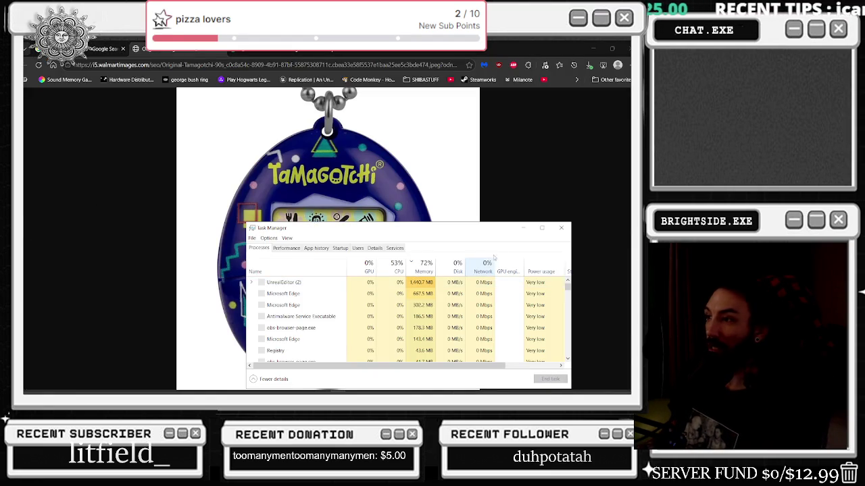
left_click(238, 383)
left_click(203, 385)
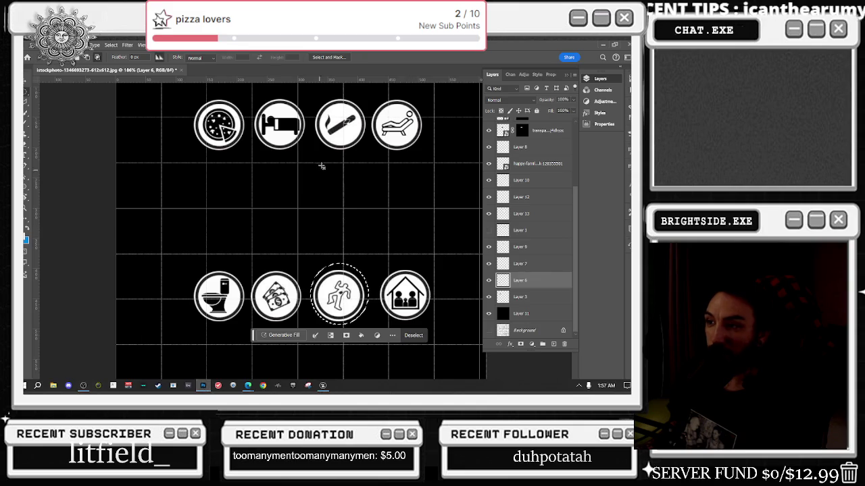
left_click(258, 203)
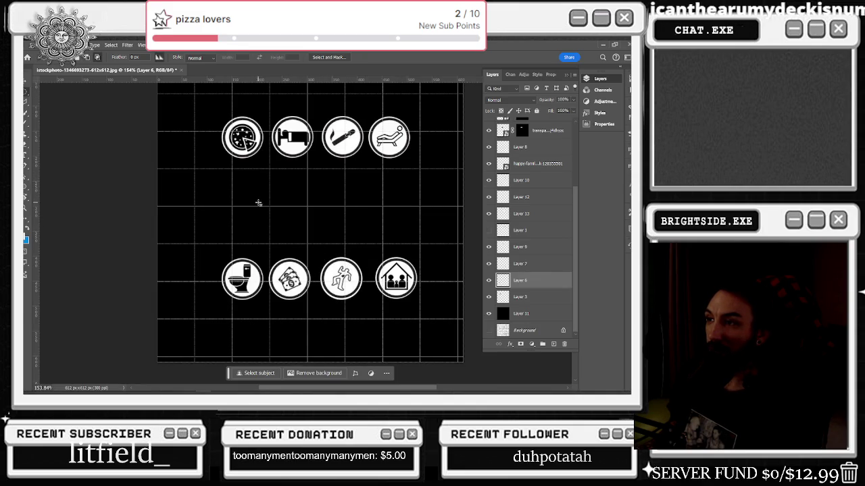
scroll(360, 126, "up", 2)
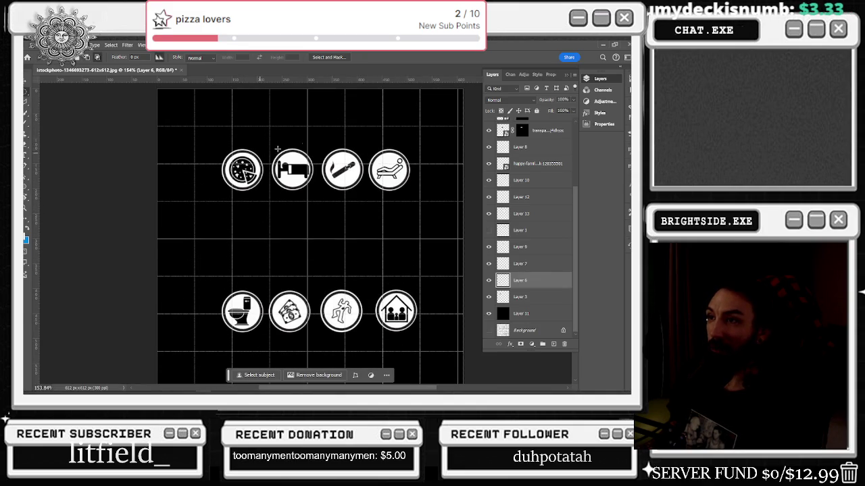
scroll(341, 155, "up", 1)
scroll(386, 162, "down", 1, "alt")
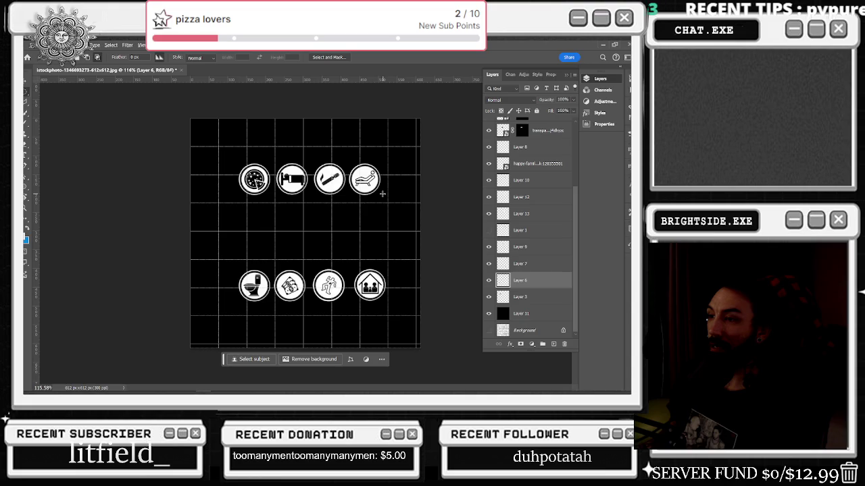
left_click(489, 313)
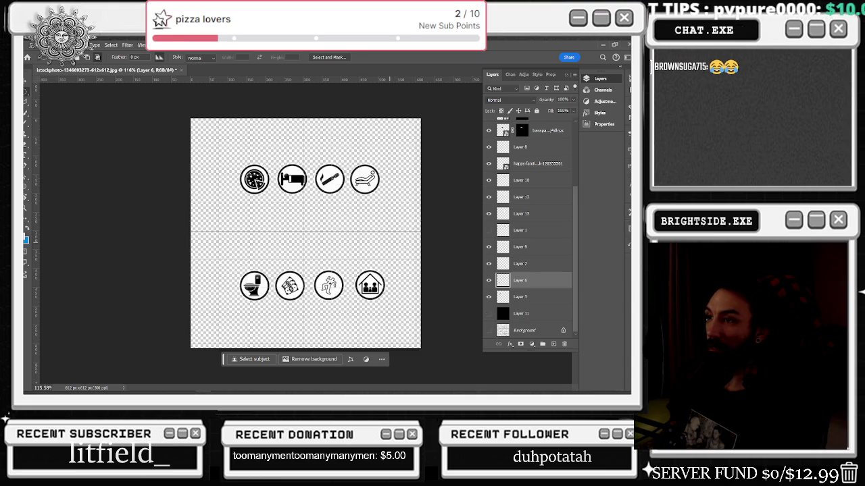
scroll(352, 212, "up", 1, "alt")
scroll(353, 212, "up", 1, "alt")
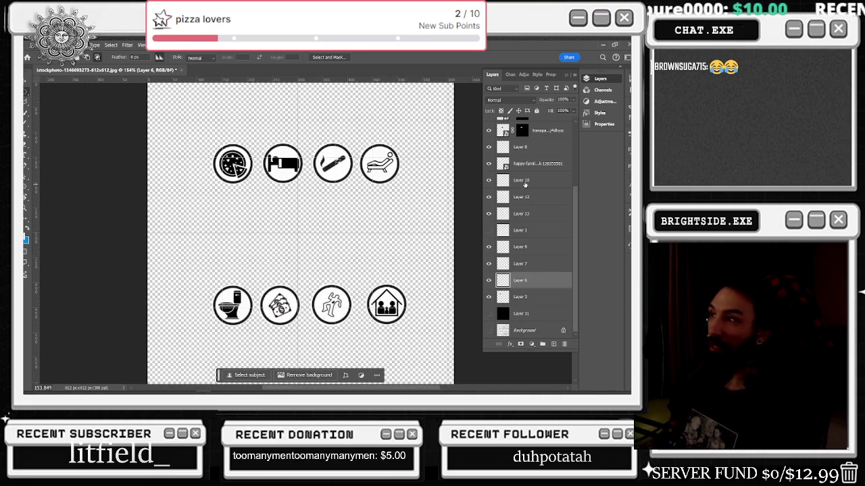
scroll(528, 191, "up", 3)
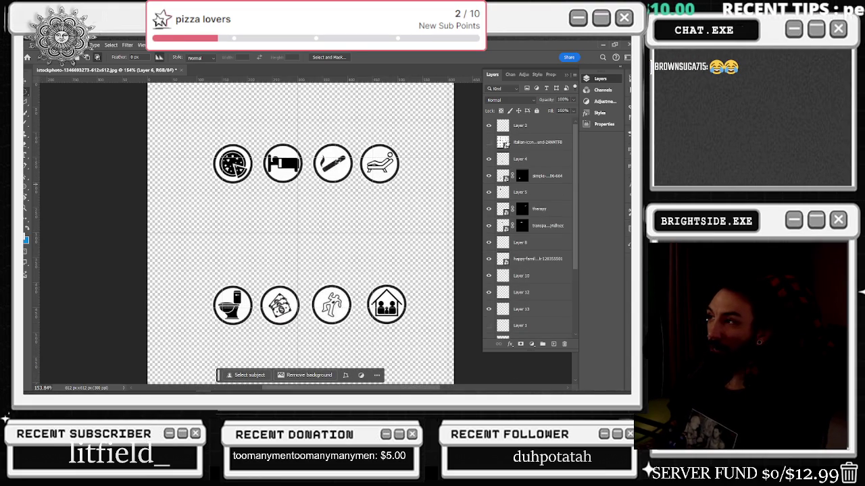
left_click(514, 142)
key("Delete")
left_click(488, 141)
left_click(488, 142)
left_click(489, 159)
left_click(489, 159)
left_click(488, 176)
left_click(489, 175)
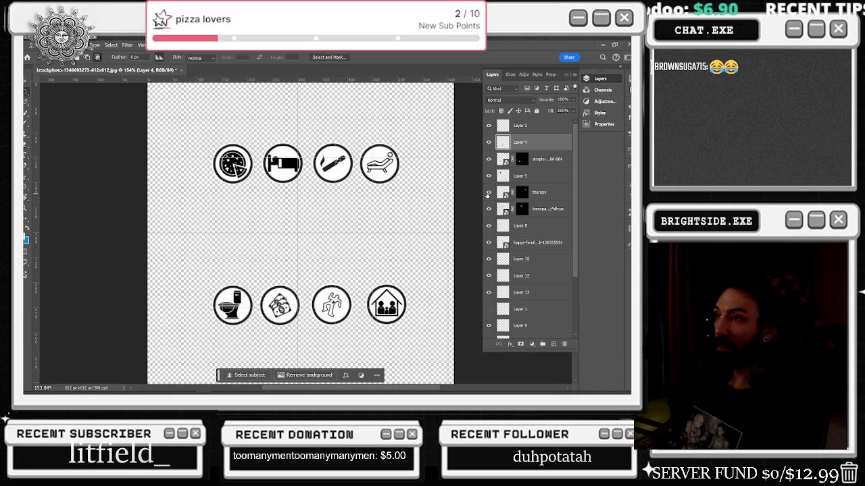
left_click(487, 209)
left_click(487, 210)
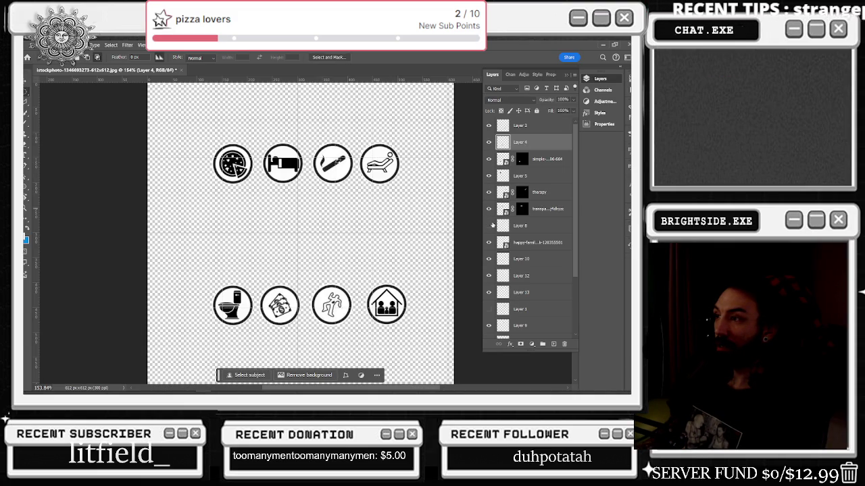
left_click(489, 259)
left_click(489, 258)
left_click(489, 259)
left_click(489, 259)
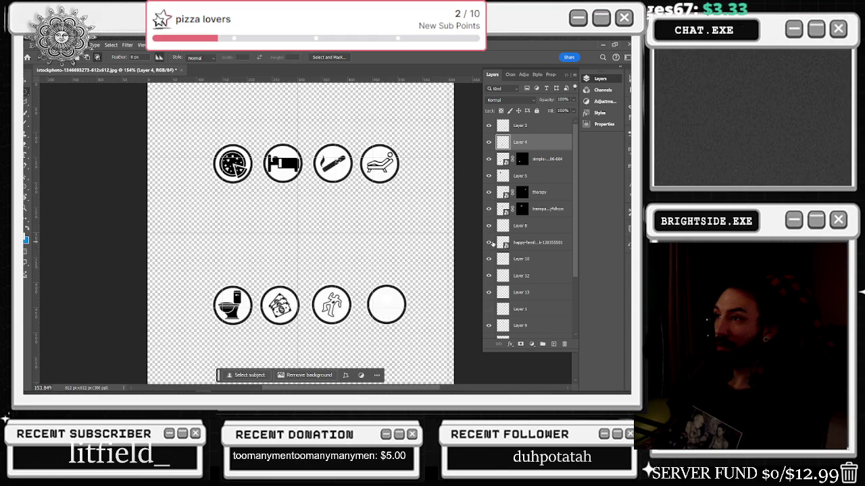
scroll(388, 229, "down", 5)
scroll(388, 230, "up", 8)
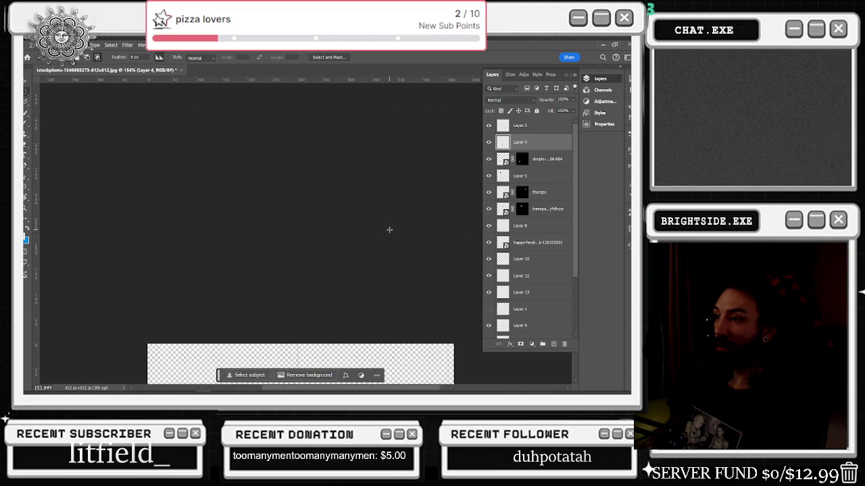
scroll(388, 230, "down", 2)
scroll(389, 230, "up", 1)
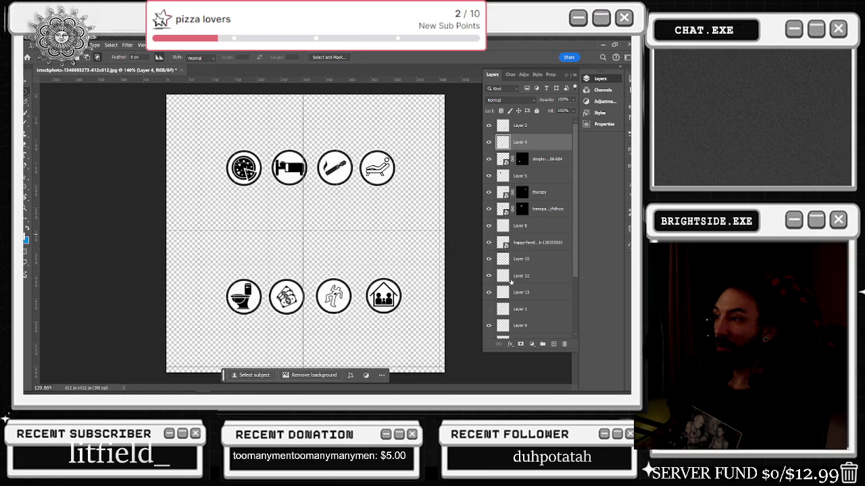
scroll(512, 282, "down", 3)
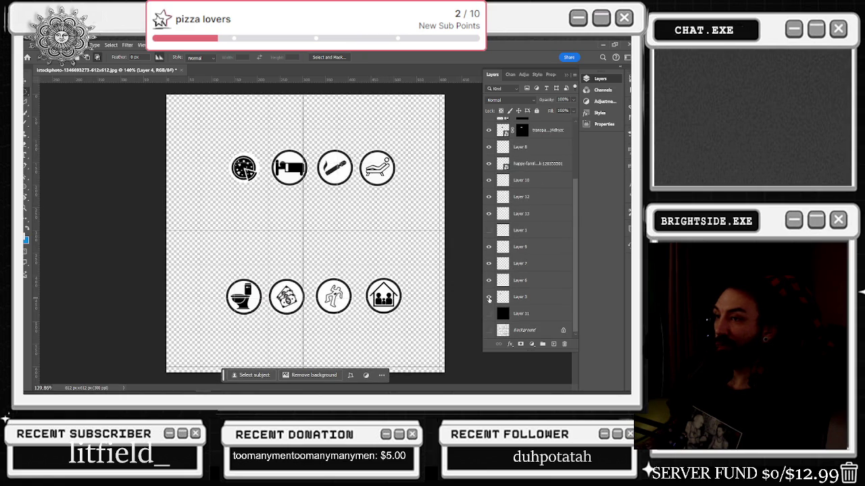
left_click(490, 281)
left_click(490, 281)
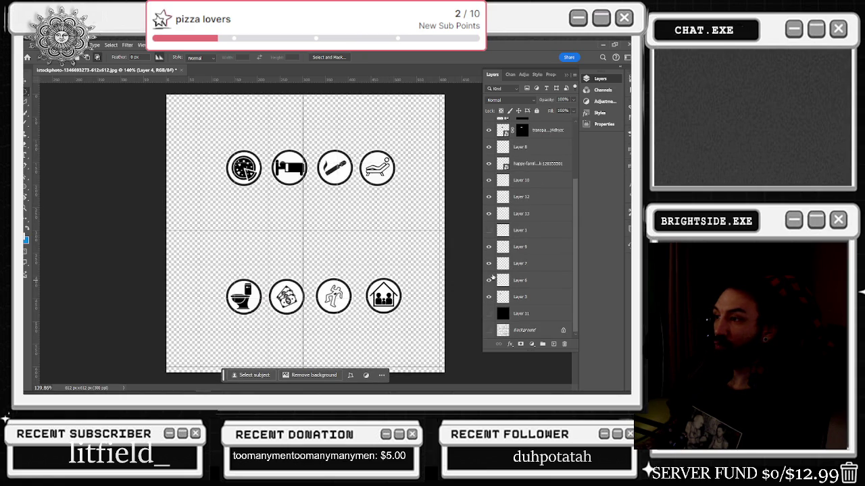
left_click(490, 264)
left_click(490, 264)
left_click(490, 264)
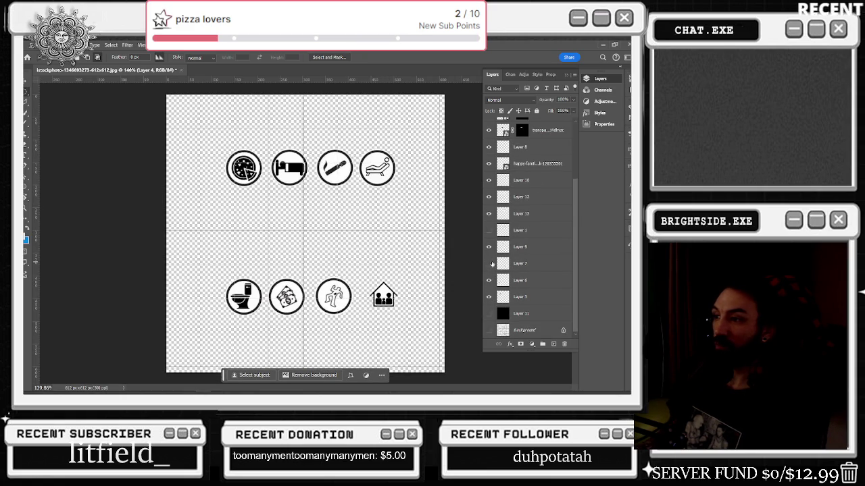
left_click(490, 263)
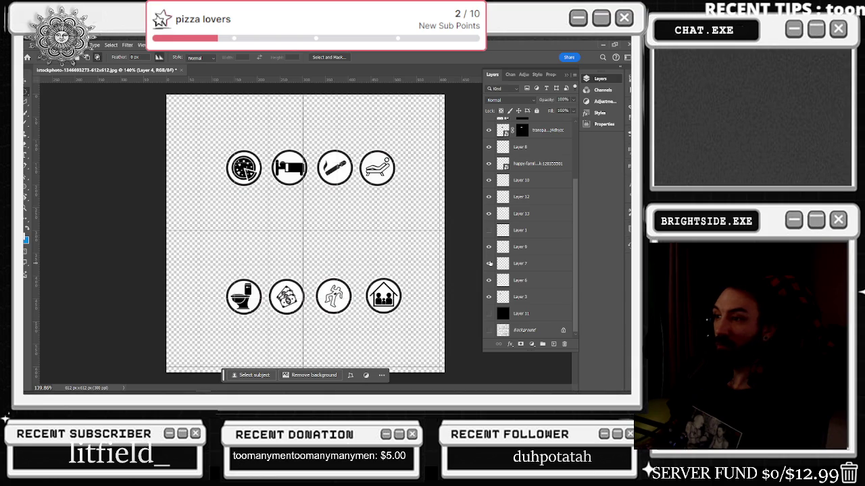
left_click(490, 247)
left_click(490, 247)
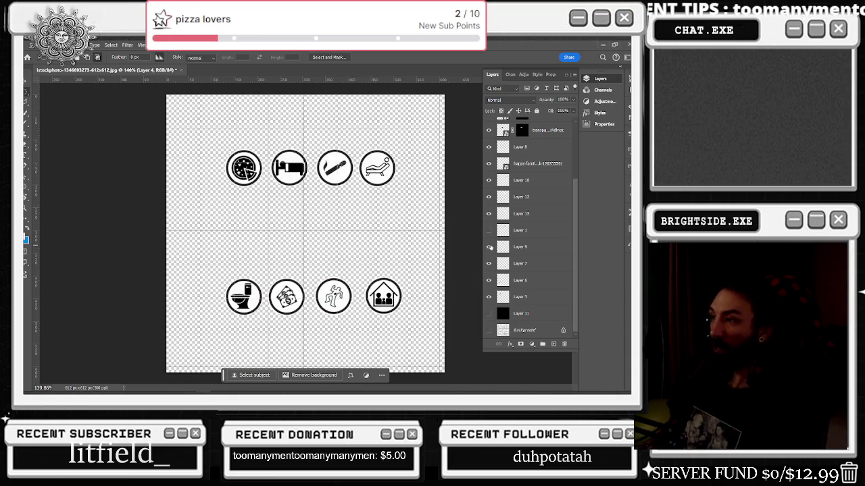
left_click(490, 213)
left_click(490, 214)
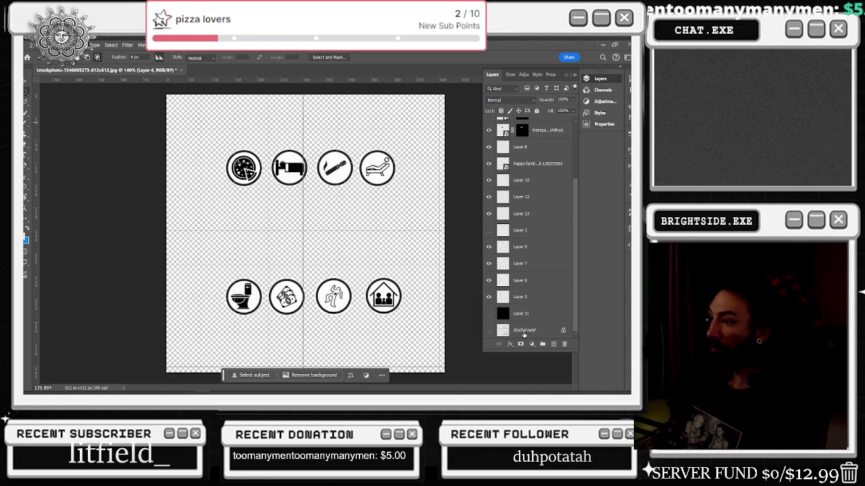
left_click(523, 332)
scroll(540, 253, "up", 5)
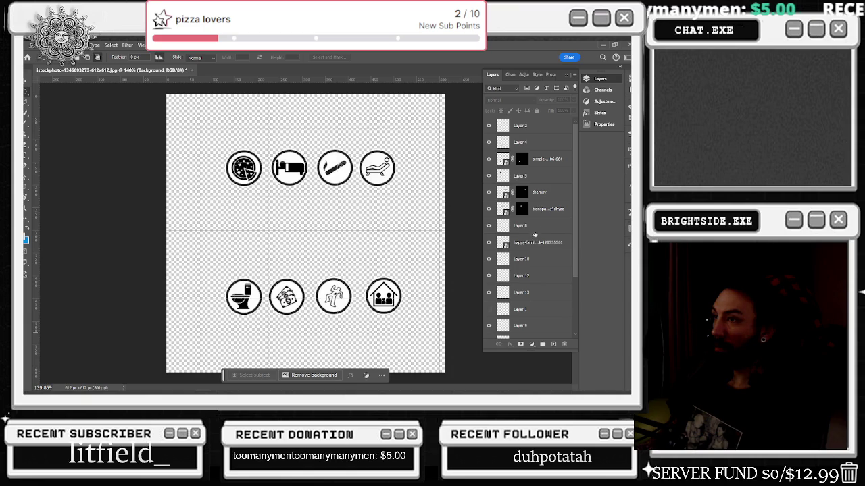
left_click(528, 125, "shift")
Gather all the icon layers into a new group named 'full'
right_click(530, 129)
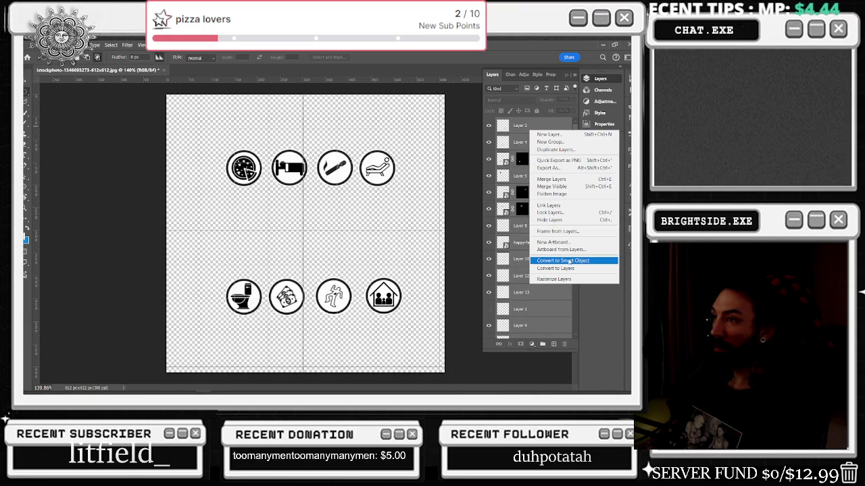
left_click(541, 345)
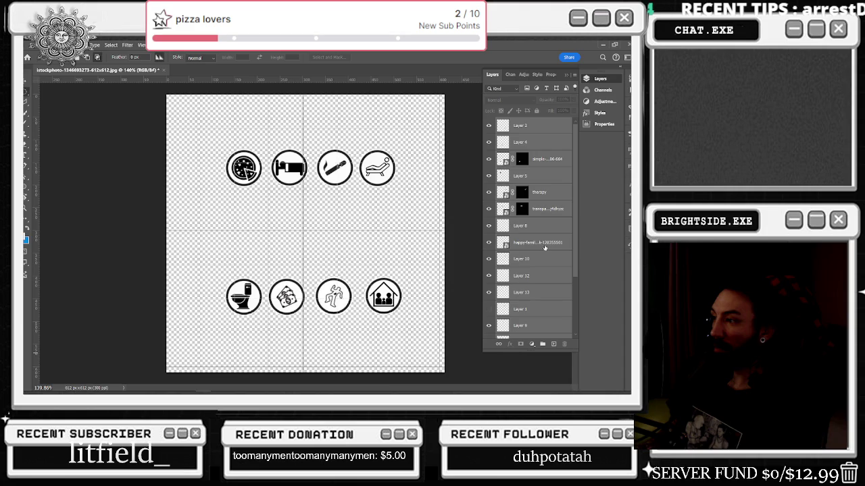
right_click(540, 125)
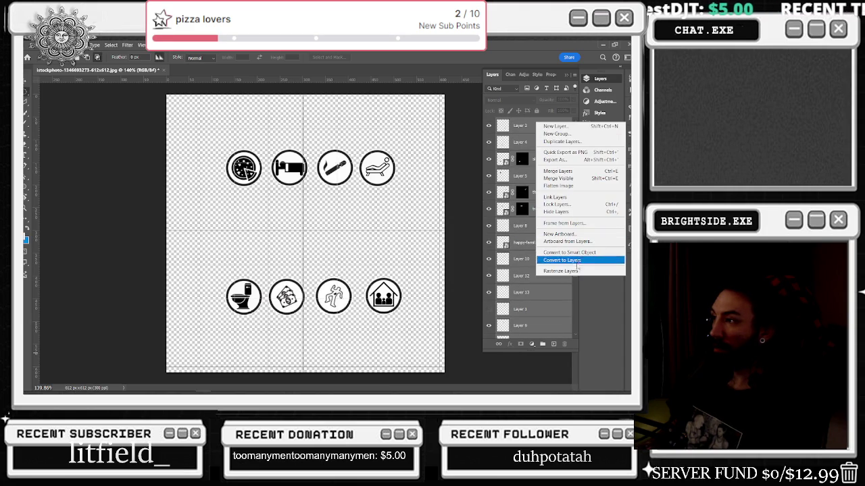
left_click(558, 134)
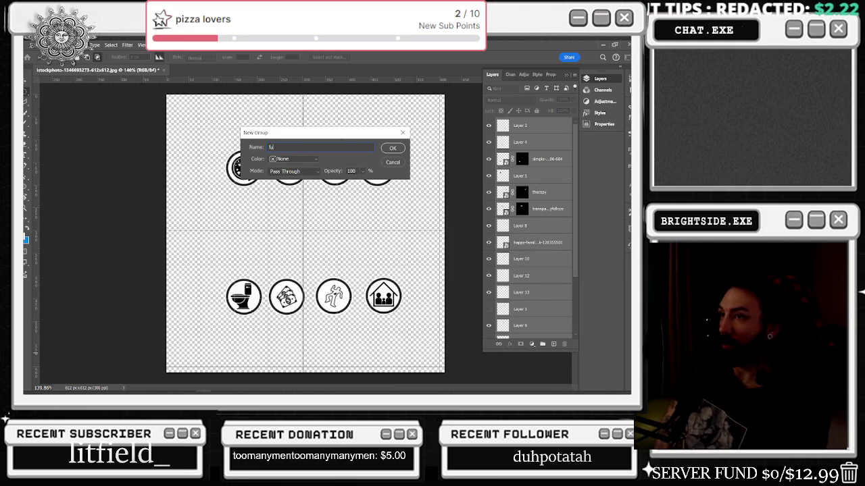
key("Return")
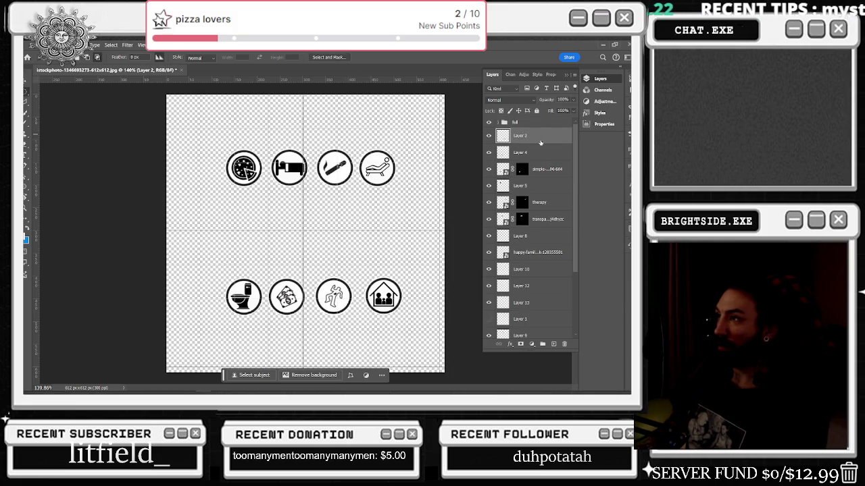
scroll(545, 169, "down", 3)
left_click(533, 329)
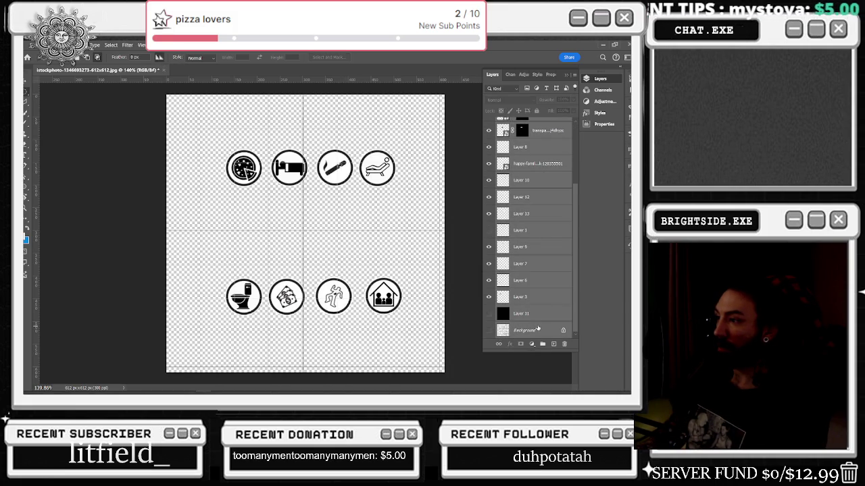
scroll(530, 271, "up", 3)
left_click_drag(520, 132, 521, 123)
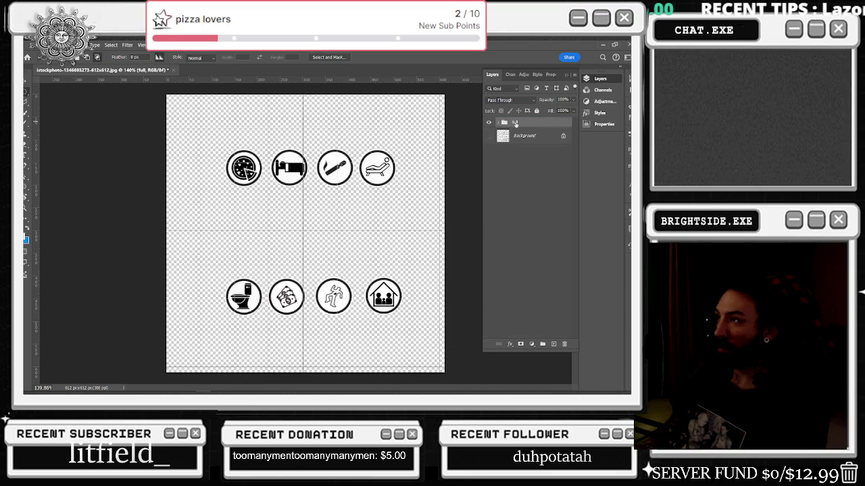
Duplicate the group as 'full copy' and flatten it into one rasterized smart-object layer
right_click(515, 123)
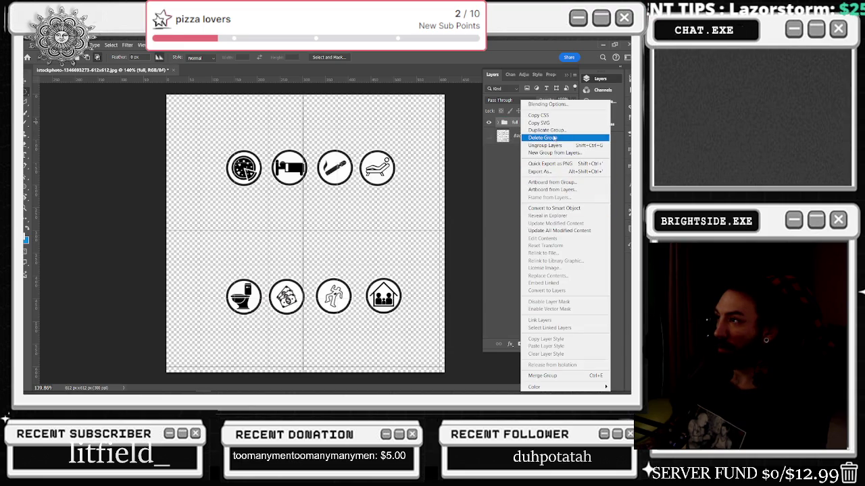
left_click(552, 130)
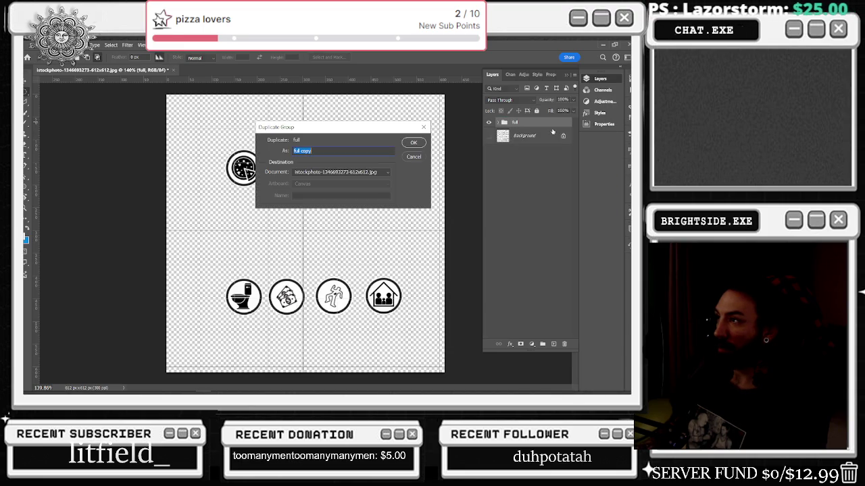
left_click(414, 143)
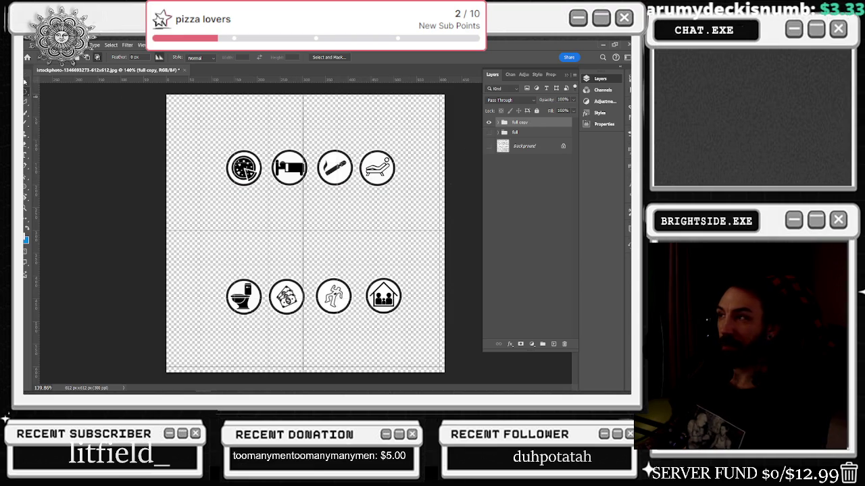
left_click(498, 123)
left_click(497, 122)
right_click(533, 125)
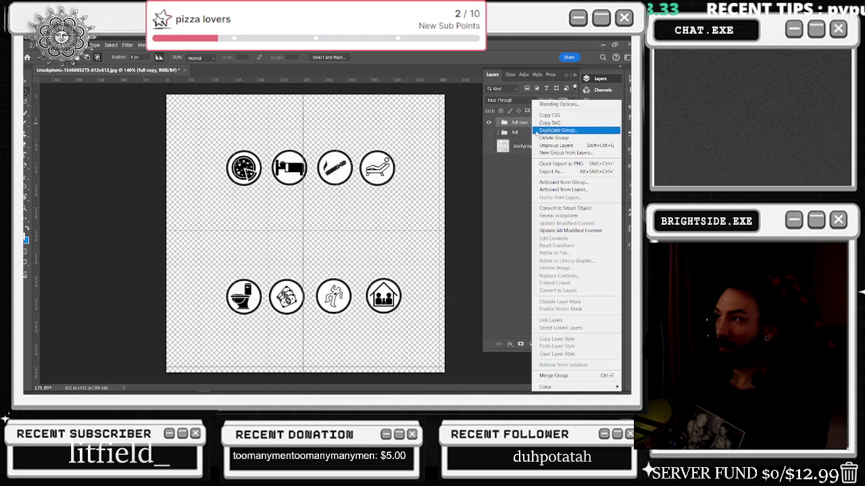
left_click(560, 208)
right_click(530, 126)
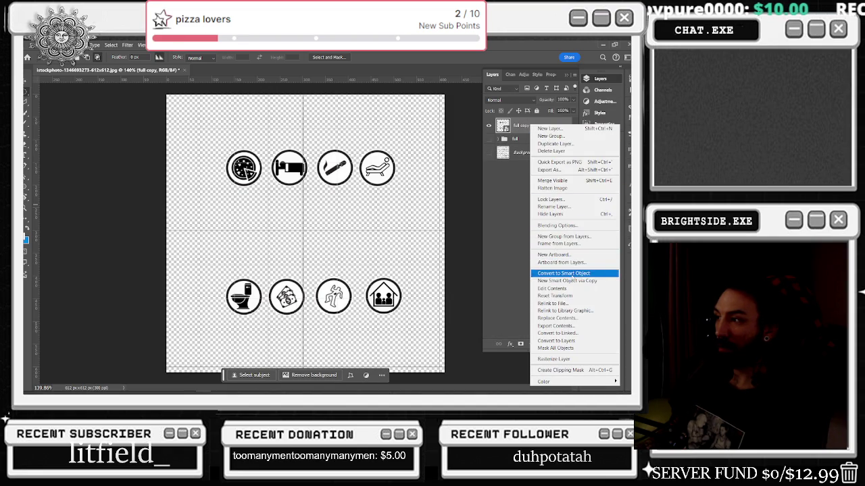
left_click(569, 359)
Scale the full copy layer up to about 176% around the pizza icon
left_click(27, 82)
mouse_move(411, 146)
left_mouse_down()
mouse_move(432, 119)
mouse_move(394, 116)
mouse_move(342, 271)
mouse_move(292, 219)
mouse_move(383, 273)
mouse_move(394, 291)
left_mouse_up()
key("Return")
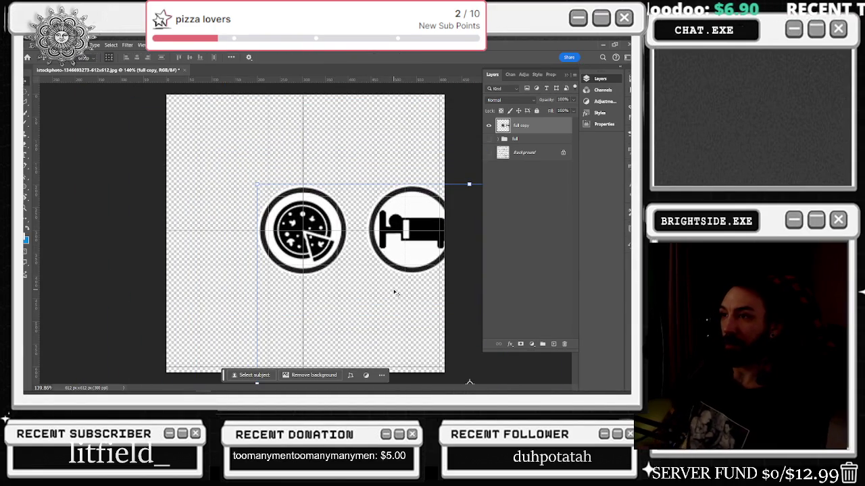
Resize the canvas to 256×256 pixels and nudge the layer to frame the pizza icon
left_click(63, 44)
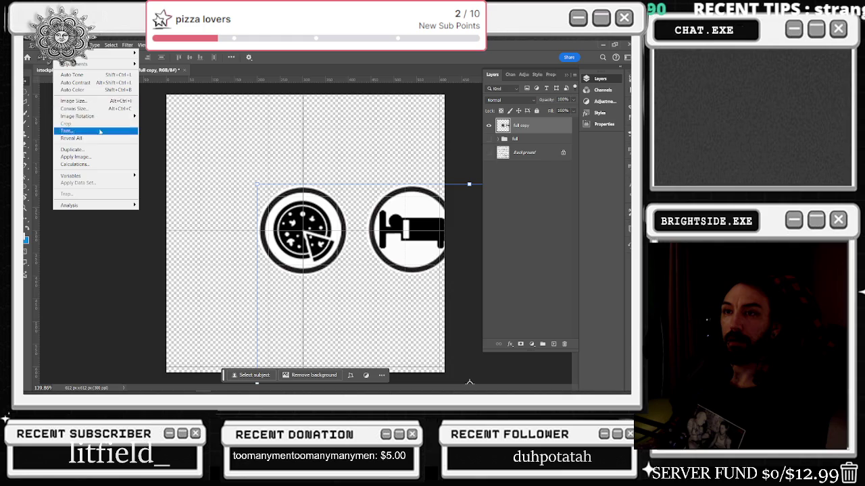
left_click(74, 102)
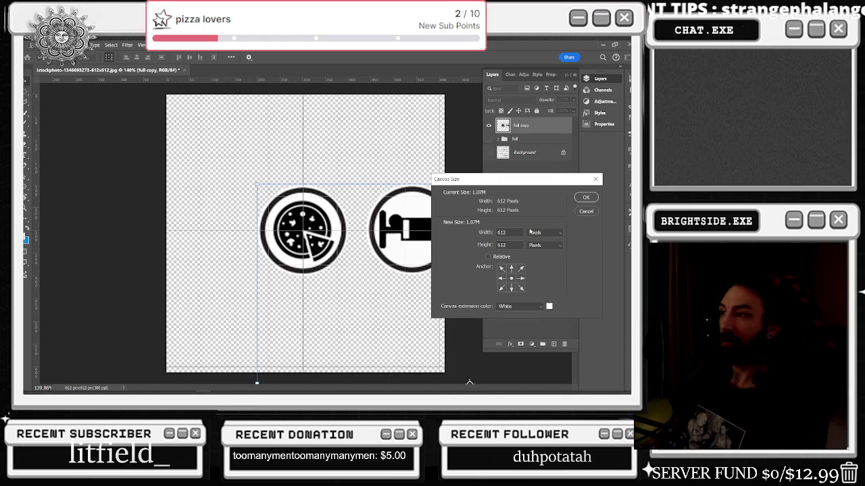
type("256")
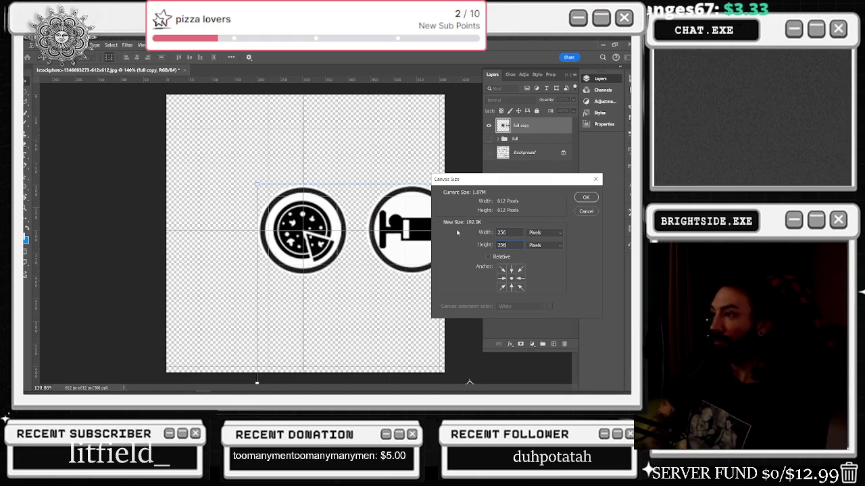
key("Return")
key("Return")
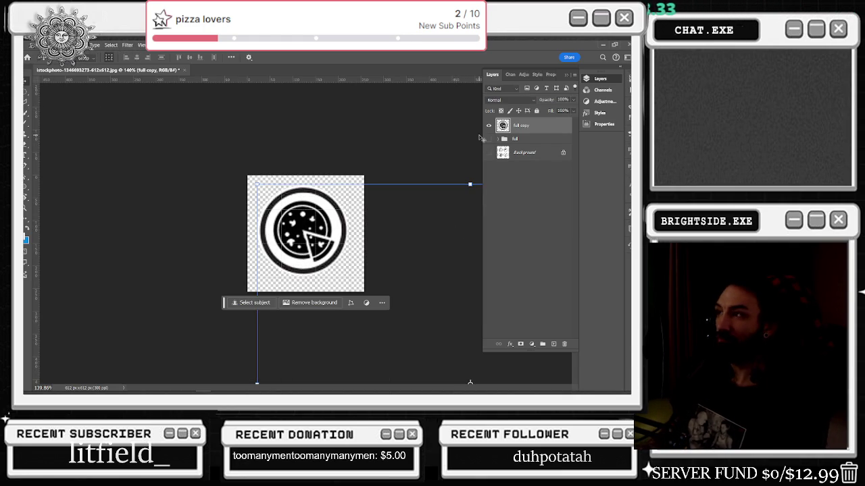
left_click_drag(401, 197, 395, 185)
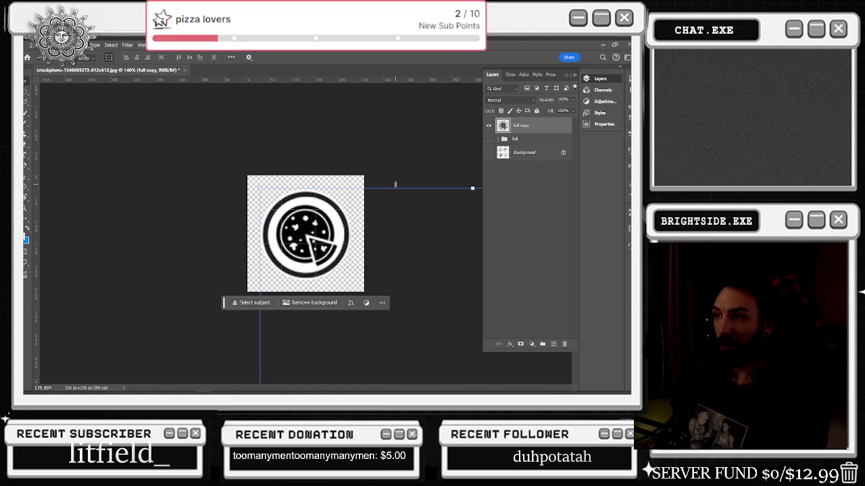
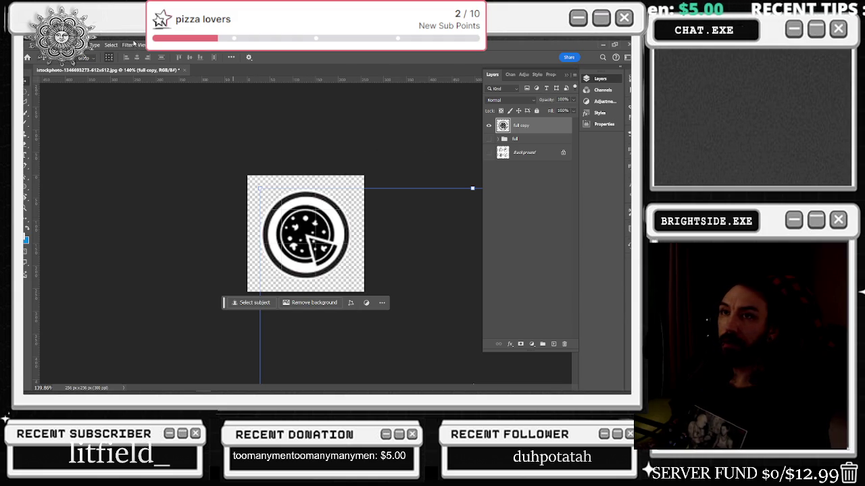
Start a Save for Web (Legacy) export of the pizza icon and proceed to saving
left_click(34, 45)
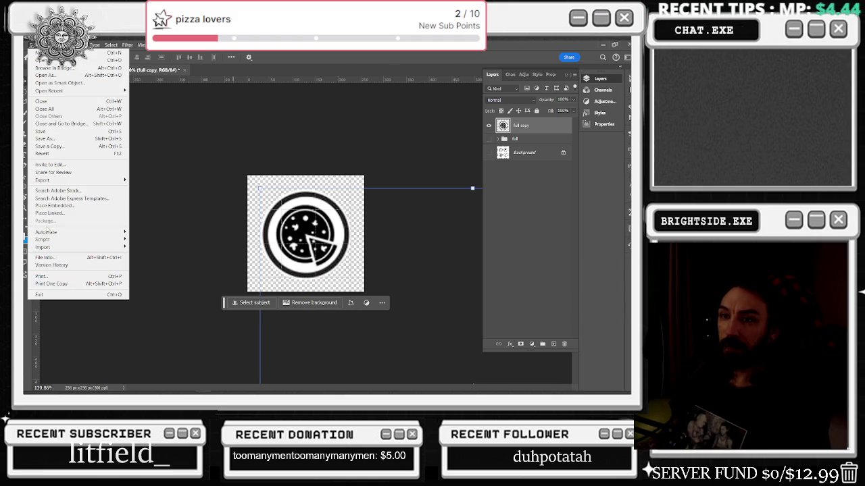
mouse_move(49, 182)
left_click(155, 208)
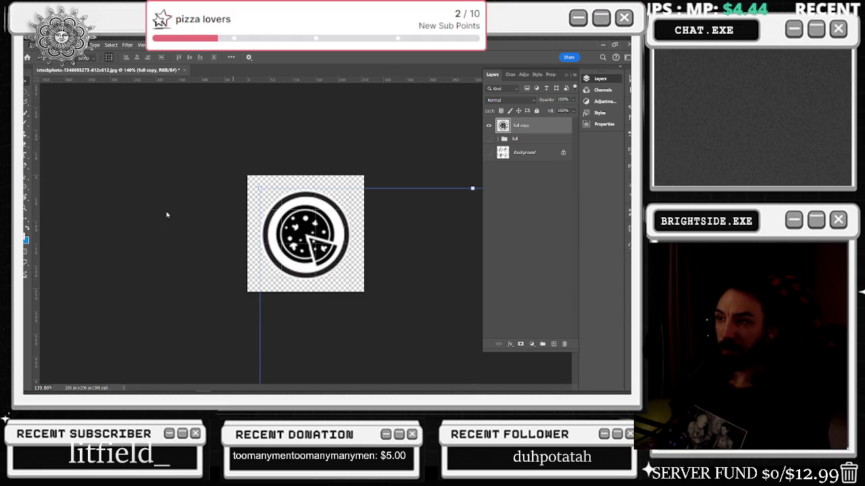
left_click(472, 363)
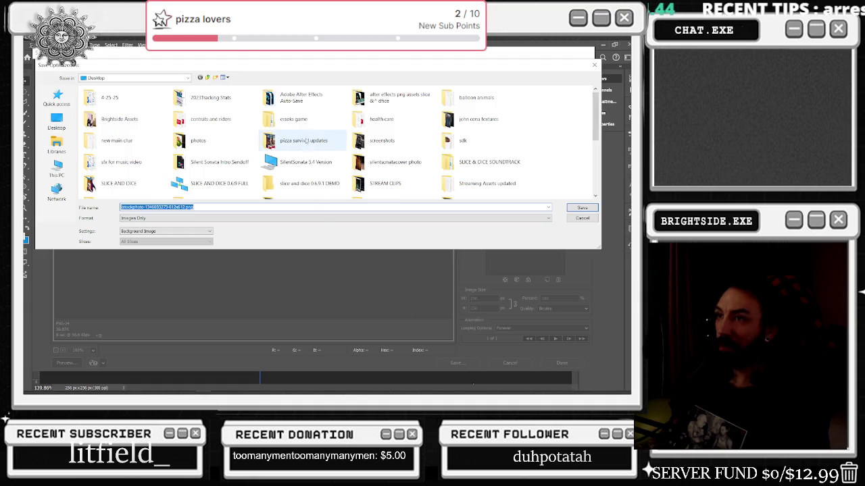
Browse the save location to Z: > Unreal Projects > Actual_Chat_Game > Content
left_click(118, 77)
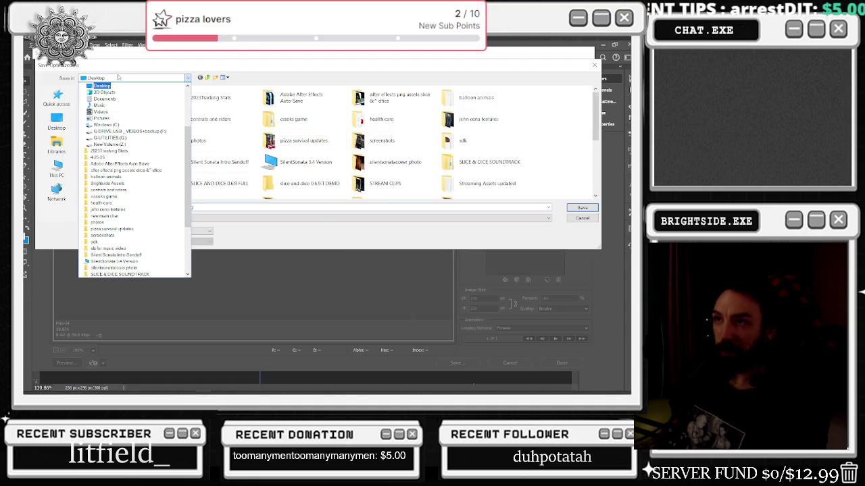
left_click(152, 146)
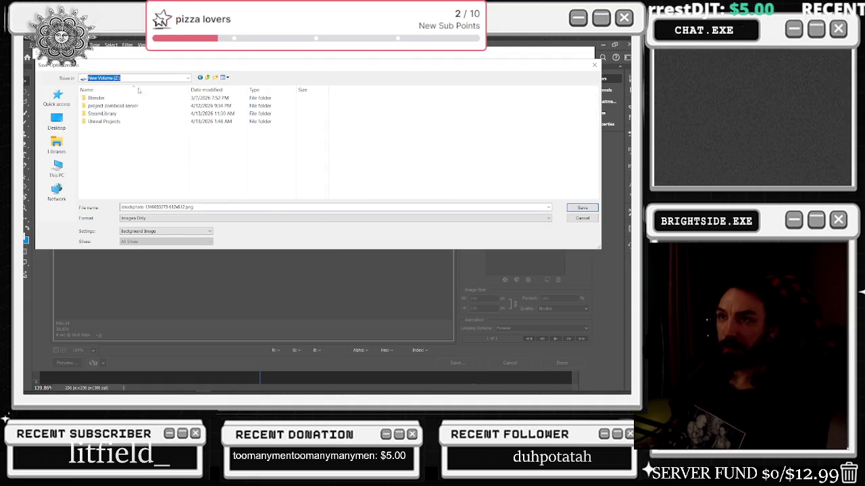
double_click(101, 120)
left_click(108, 98)
left_click(108, 98)
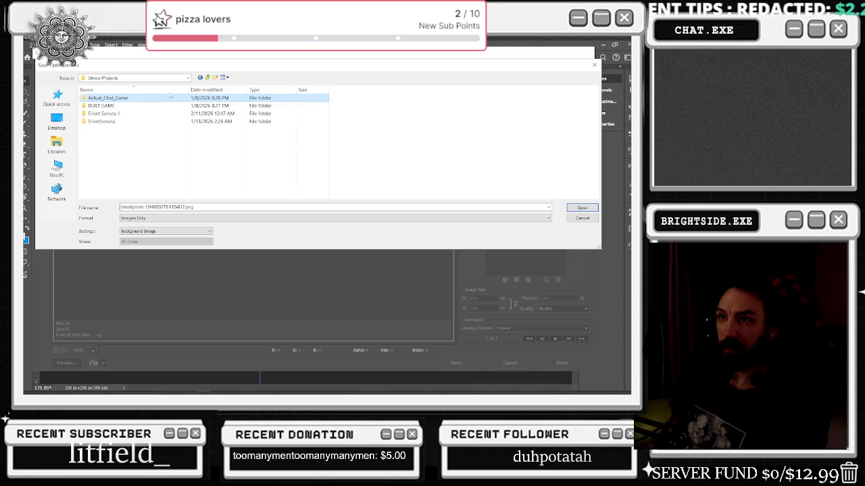
double_click(170, 98)
double_click(115, 114)
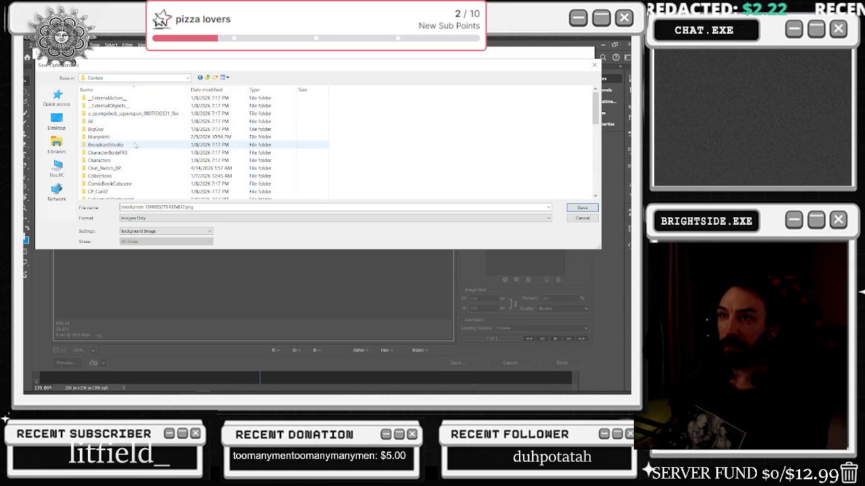
scroll(138, 135, "down", 2)
scroll(141, 135, "down", 5)
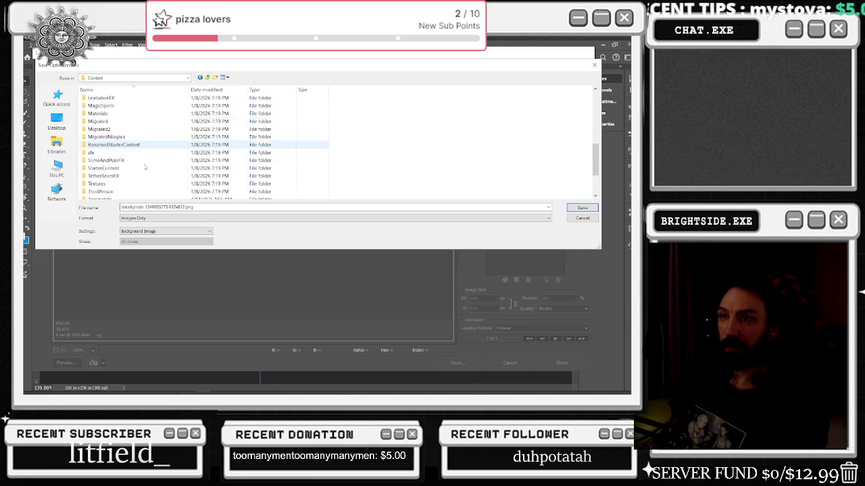
Check in Unreal which folder holds the Tony_Sprite asset, then return to Photoshop
key("alt+Tab")
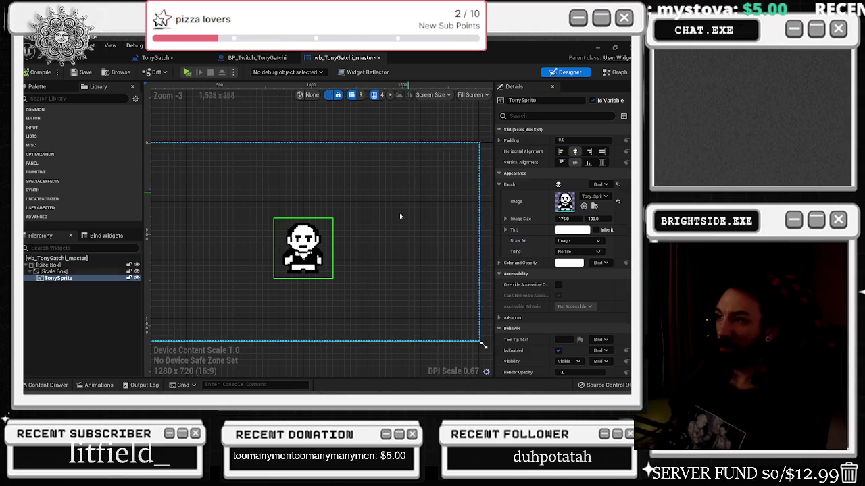
left_click(594, 206)
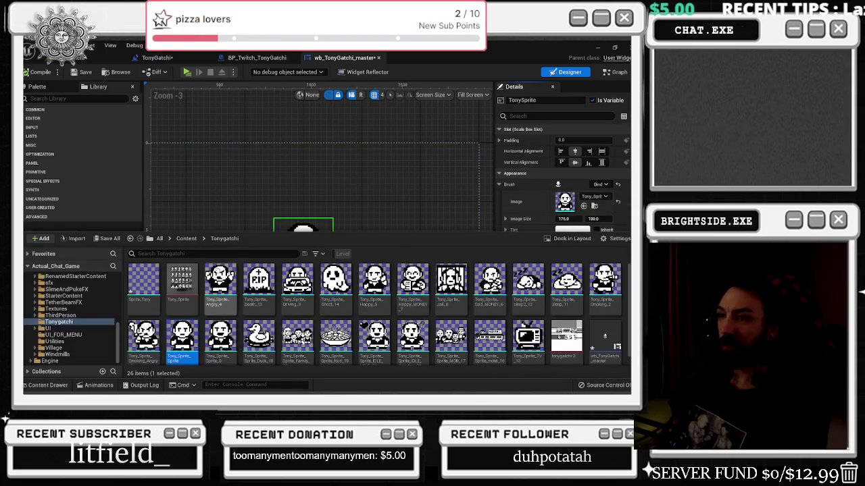
key("alt+Tab")
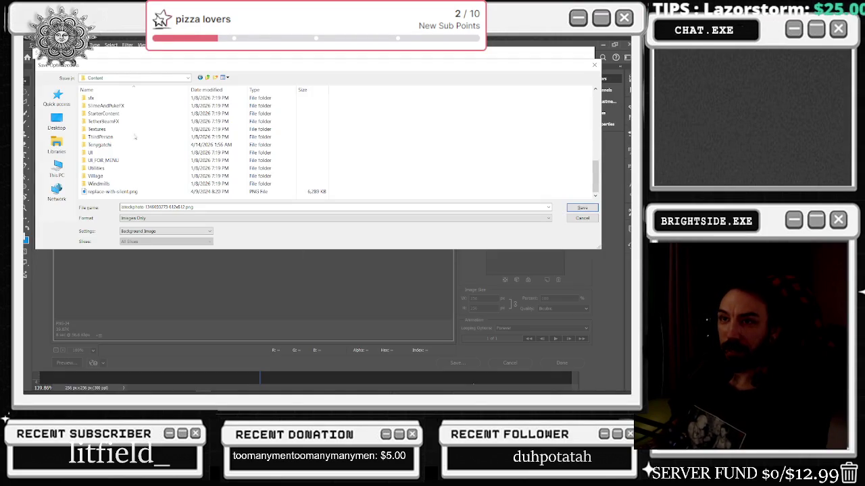
Save the pizza icon as food.png in the Tonygatchi folder
double_click(116, 144)
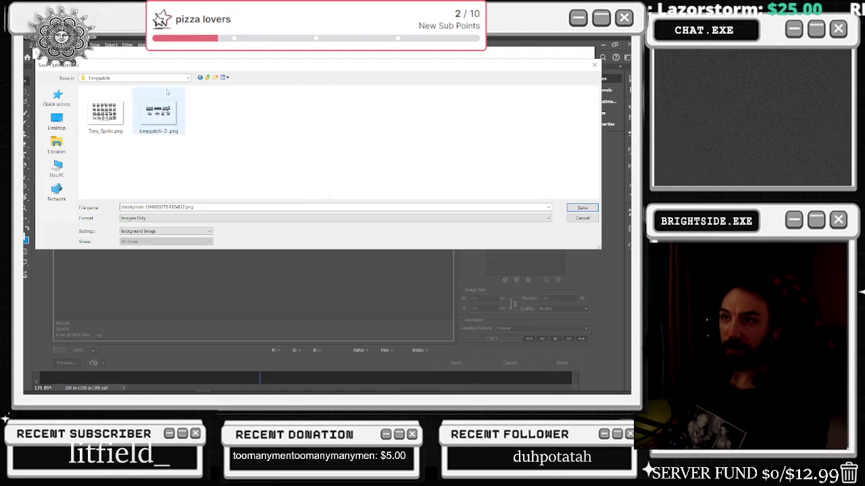
left_click(184, 208)
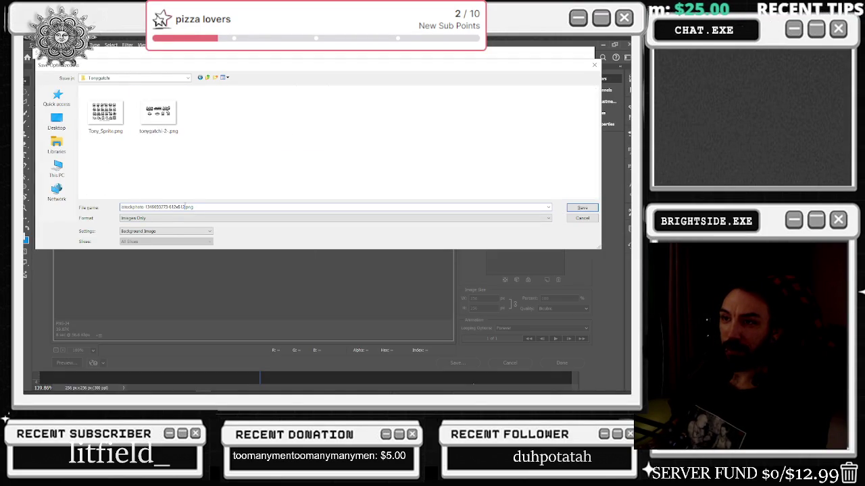
type("tony")
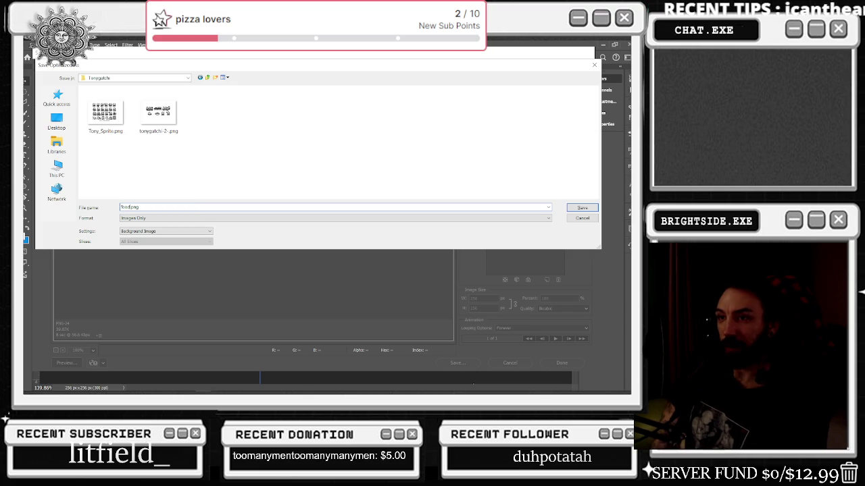
key("Return")
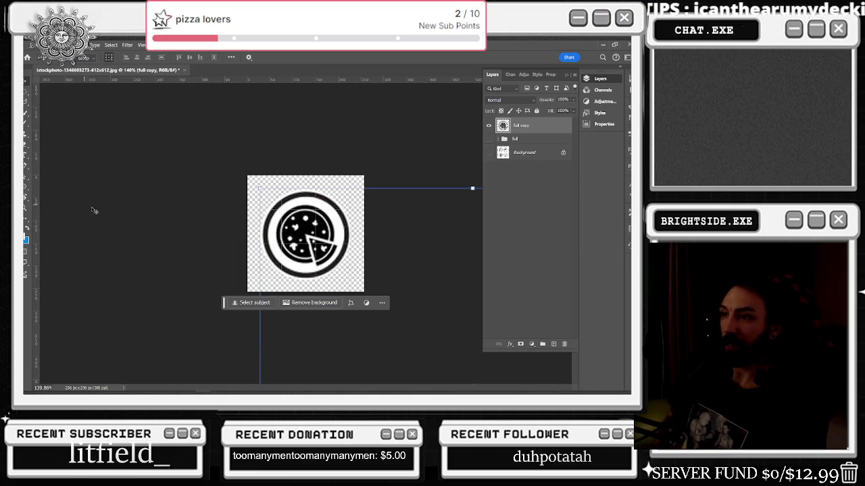
Shift the icon layer to the bed icon and export it as a PNG via Save for Web
key("shift+Left")
key("shift+Left")
key("shift+Left")
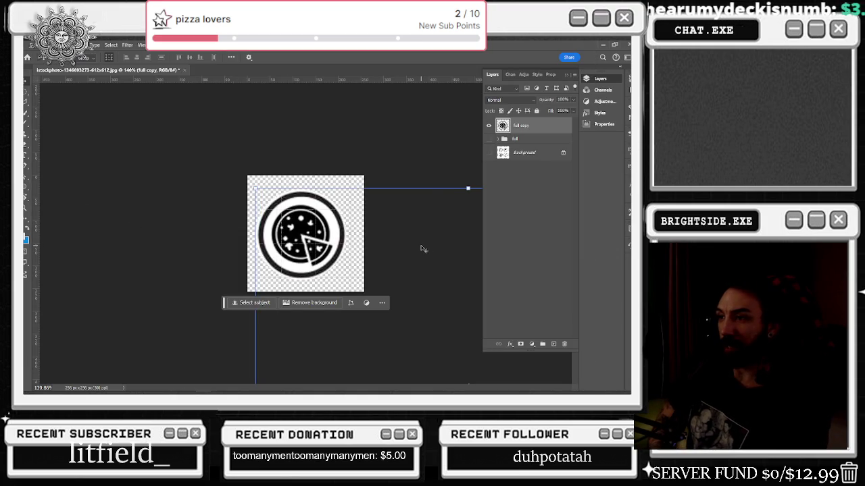
key("shift+Left")
key("shift+Left")
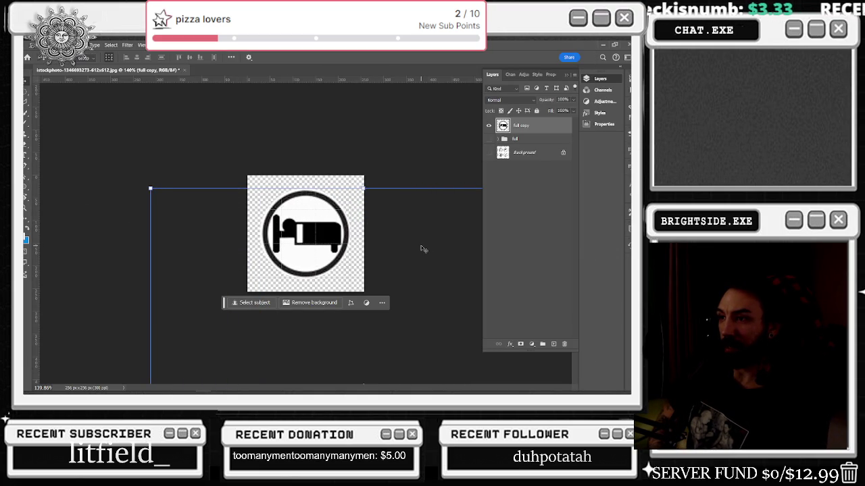
left_click(34, 45)
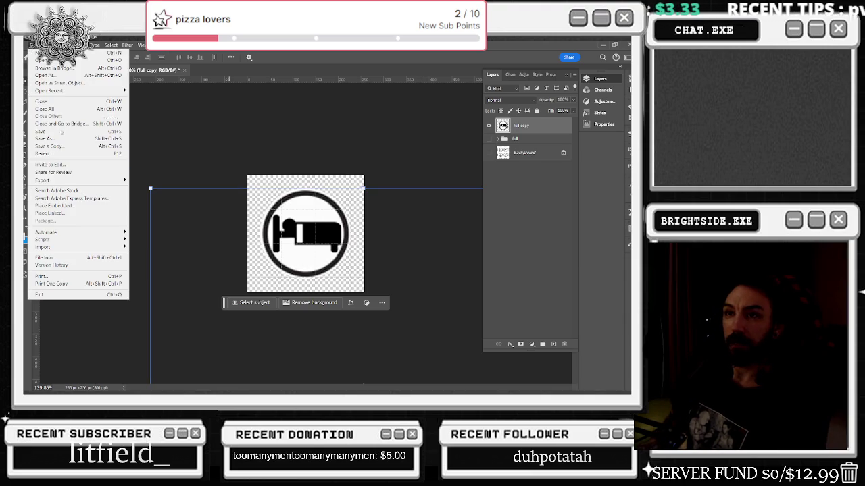
mouse_move(71, 183)
left_click(169, 209)
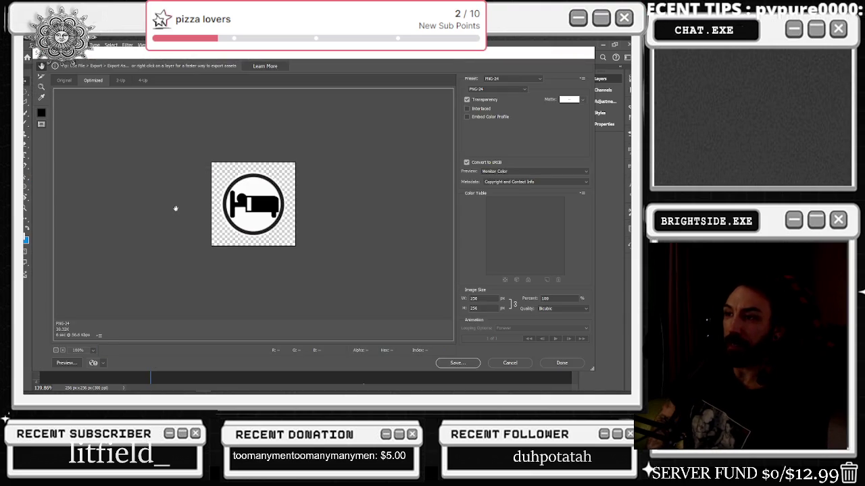
key("Return")
left_click(177, 208)
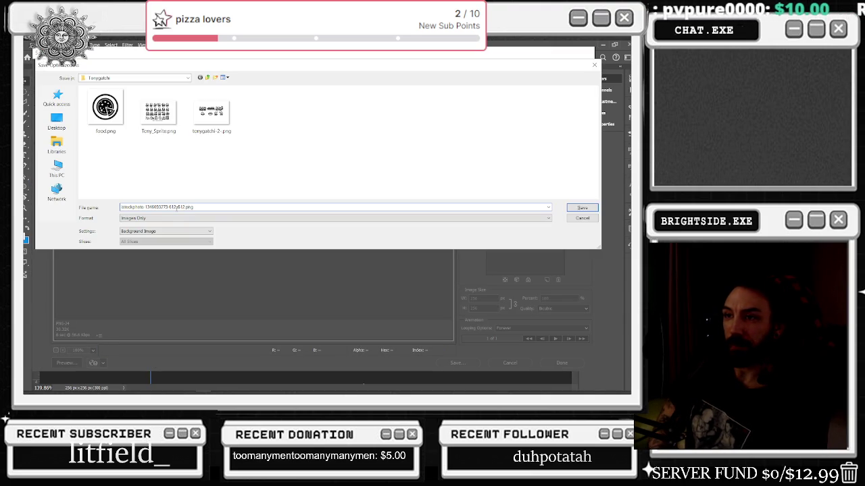
type("bed")
key("Return")
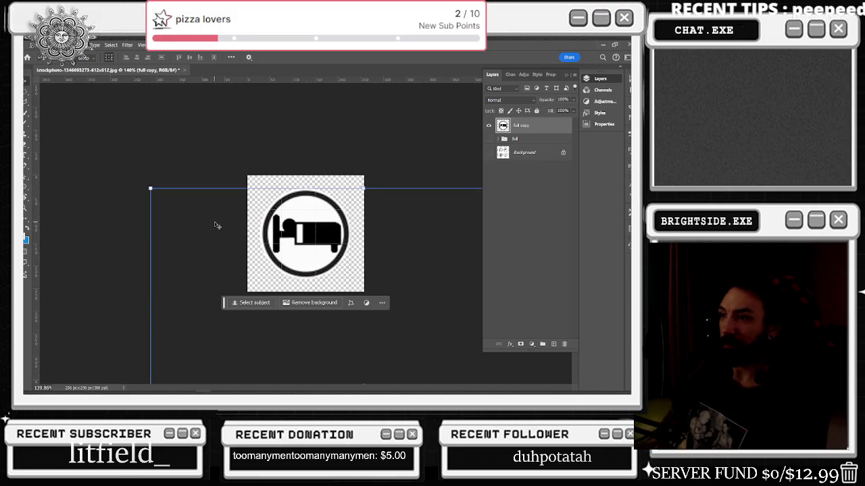
Shift the layer to the cigarette icon and export it as smoke.png
key("shift+Left")
key("shift+Left")
key("shift+Left")
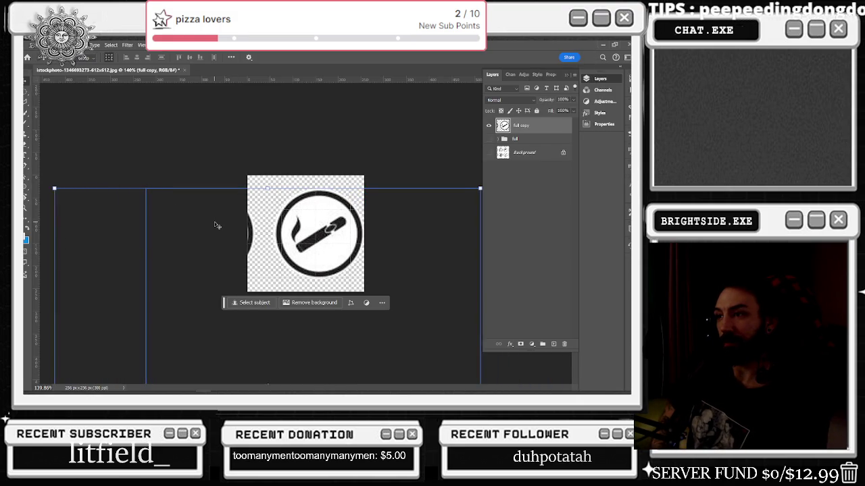
key("shift+Left")
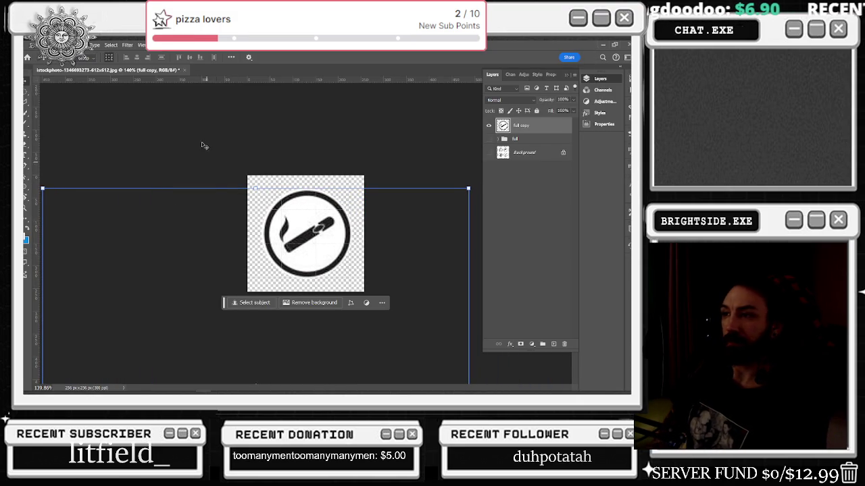
left_click(31, 44)
mouse_move(67, 180)
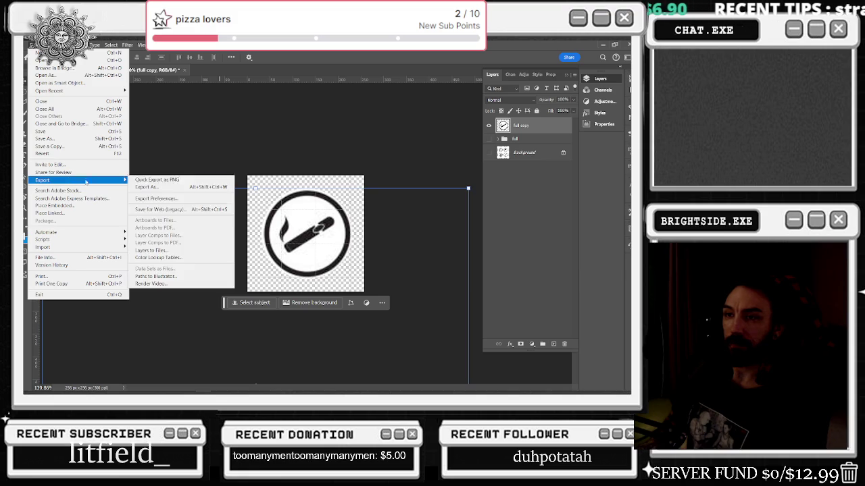
left_click(169, 207)
key("Return")
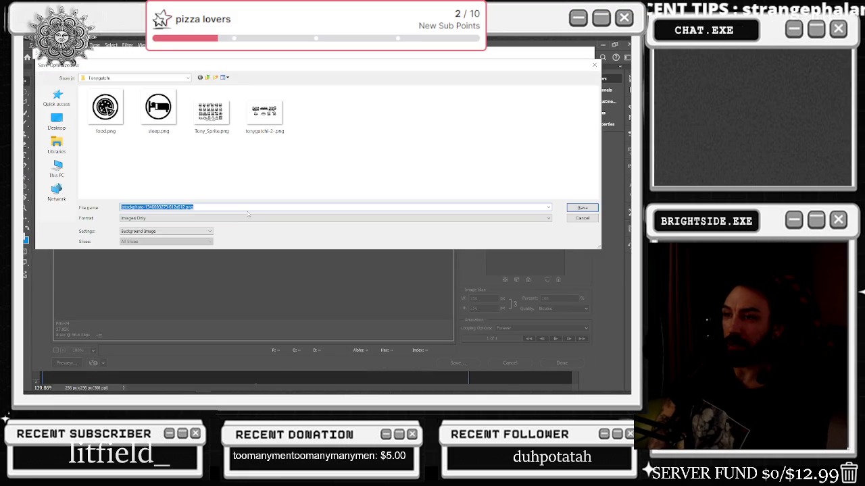
left_click(248, 213)
key("BackSpace")
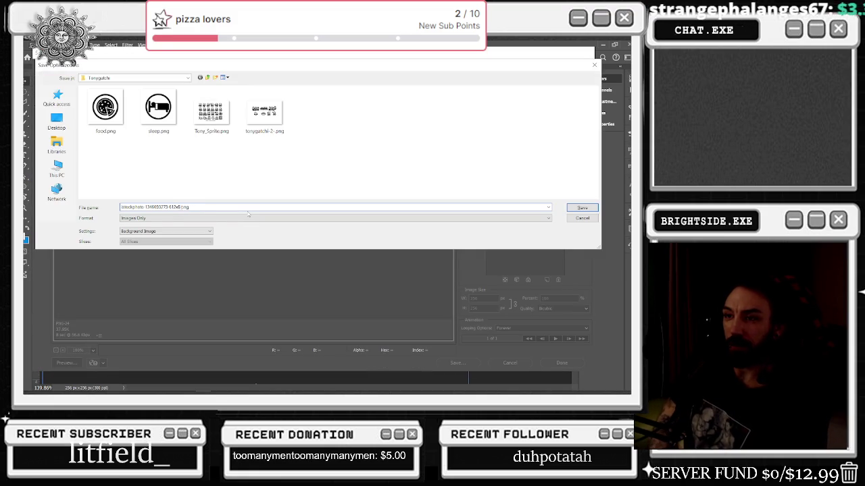
type("smoke")
key("Return")
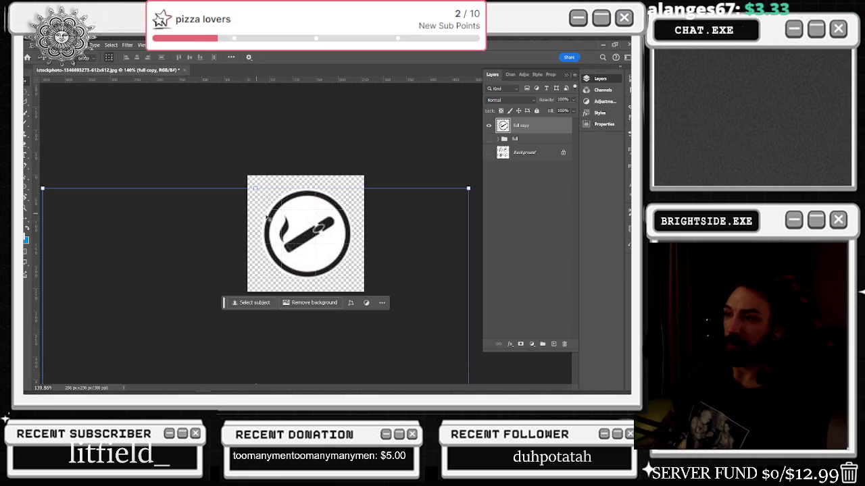
Export the lounge-chair icon as therapy.png, then fit the house icon into the canvas
key("shift+Left")
key("shift+Left")
key("shift+Left")
key("shift+Left")
key("shift+Left")
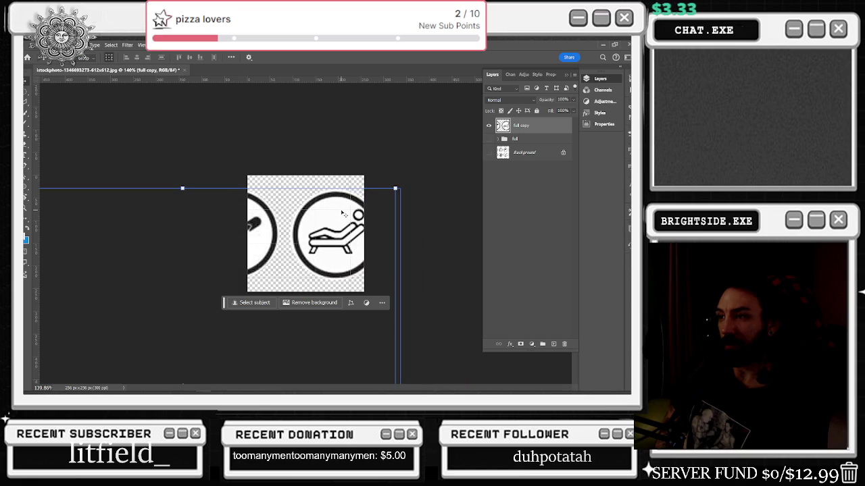
key("Right")
key("Right")
key("Right")
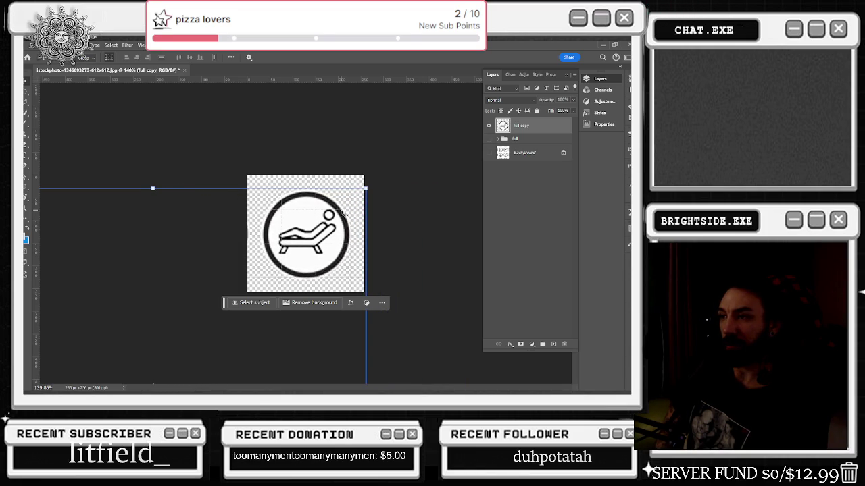
key("Left")
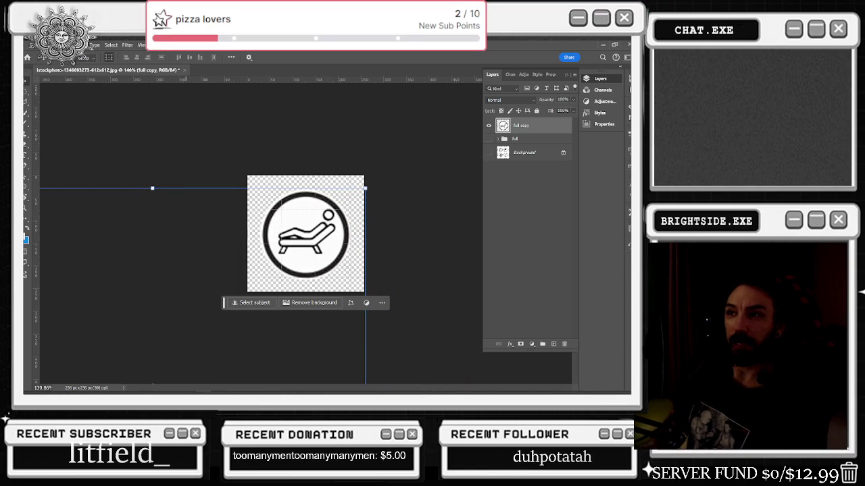
left_click(35, 45)
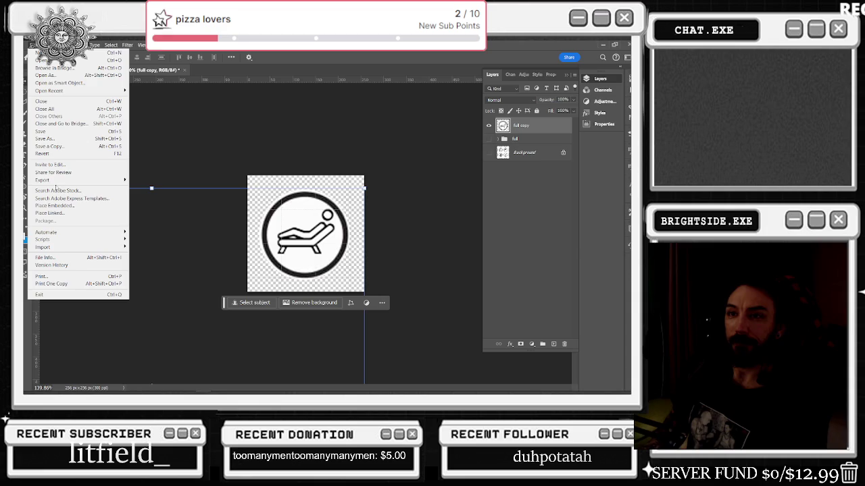
mouse_move(112, 181)
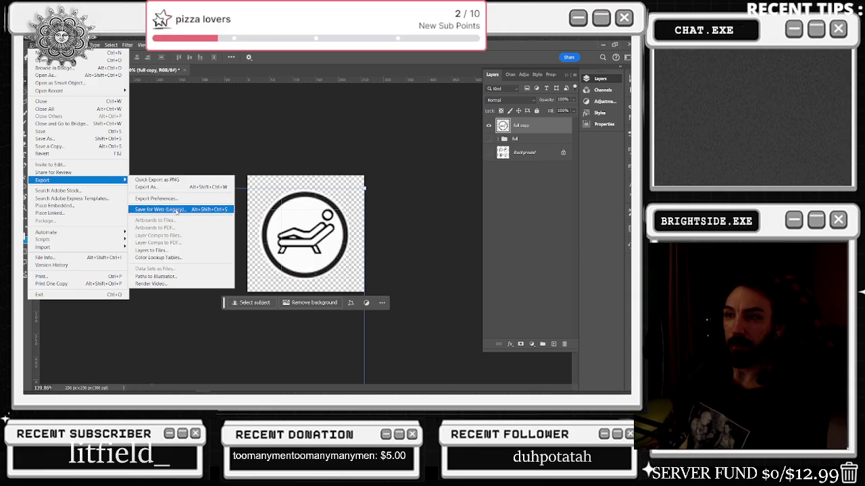
left_click(177, 211)
left_click(453, 363)
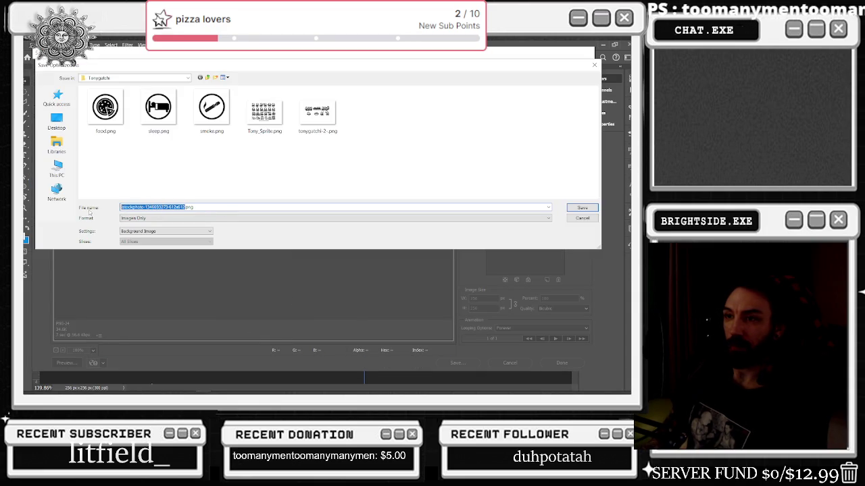
type("therapy")
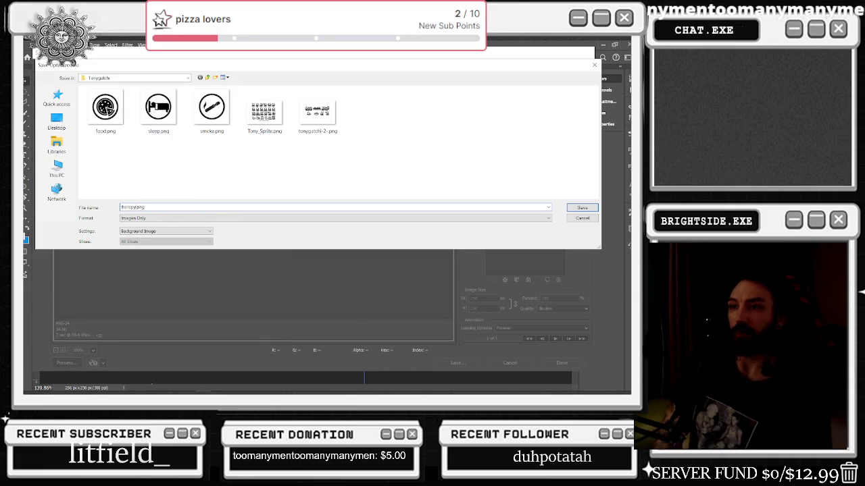
key("Return")
mouse_move(151, 187)
left_mouse_down()
mouse_move(151, 180)
mouse_move(151, 324)
mouse_move(152, 183)
left_mouse_up()
mouse_move(151, 383)
left_mouse_down()
mouse_move(150, 247)
mouse_move(150, 281)
mouse_move(138, 283)
left_mouse_up()
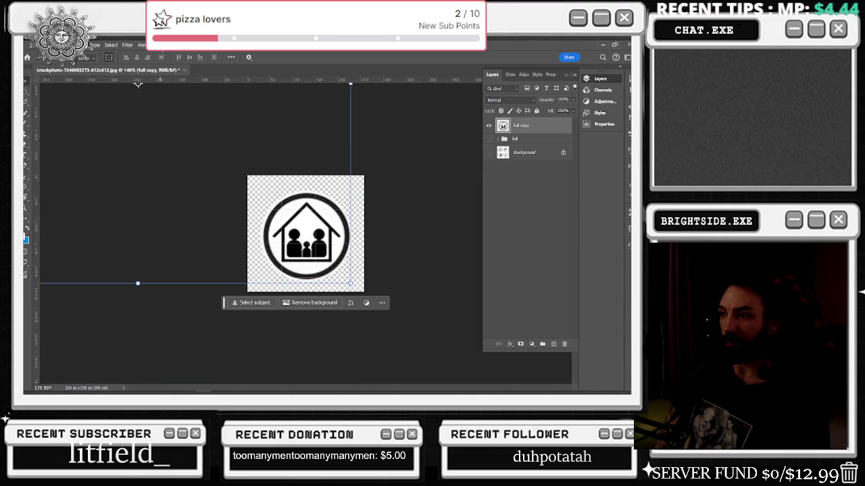
Export the house icon as family.png into the Tonygatchi folder
left_click(32, 49)
mouse_move(81, 180)
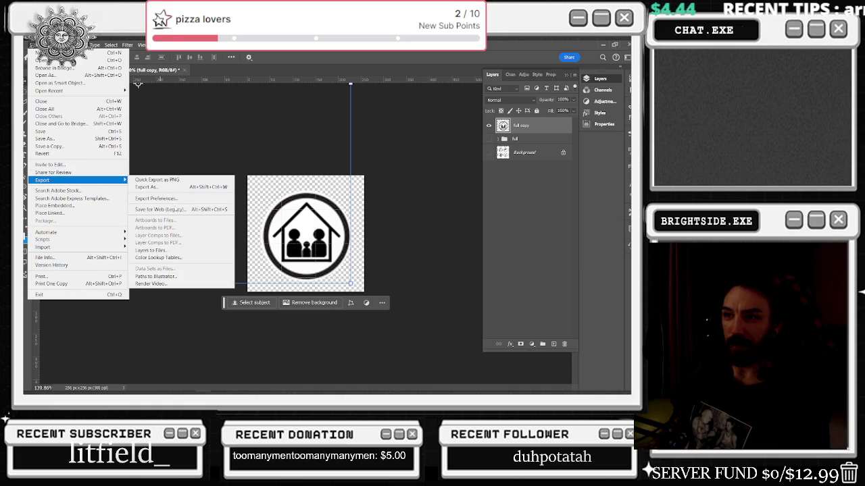
left_click(174, 210)
key("Return")
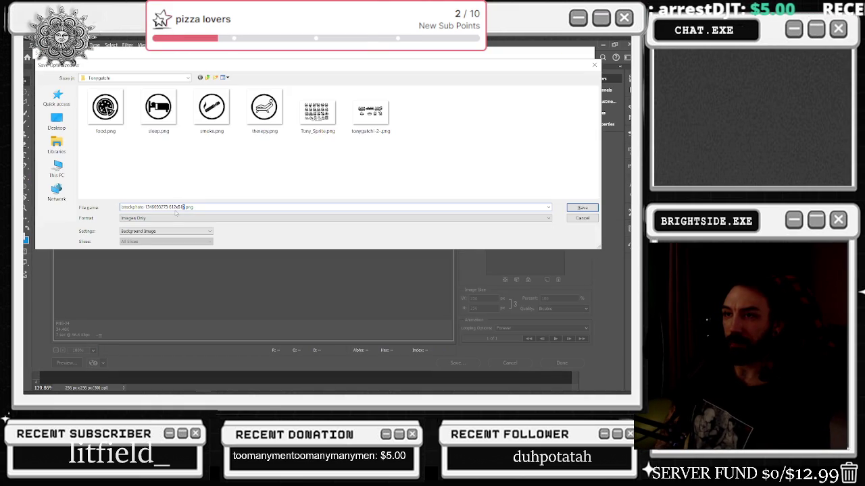
type("family")
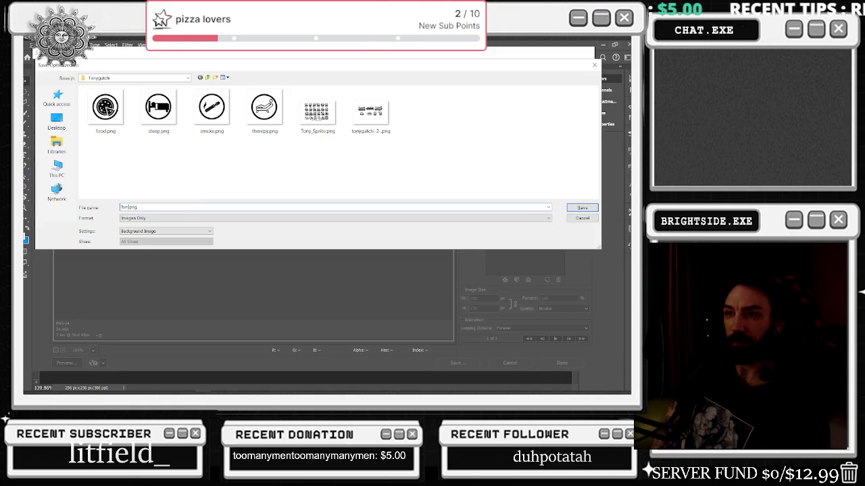
key("Return")
Centre the chalk-outline figure, export it as mob.png, then shift to the money icon
key("shift+Right")
key("shift+Right")
key("shift+Right")
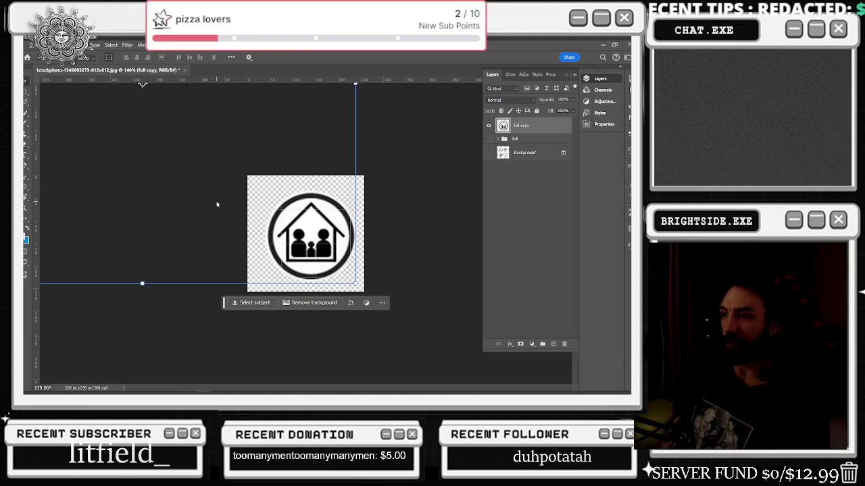
key("shift+Right")
key("shift+Right")
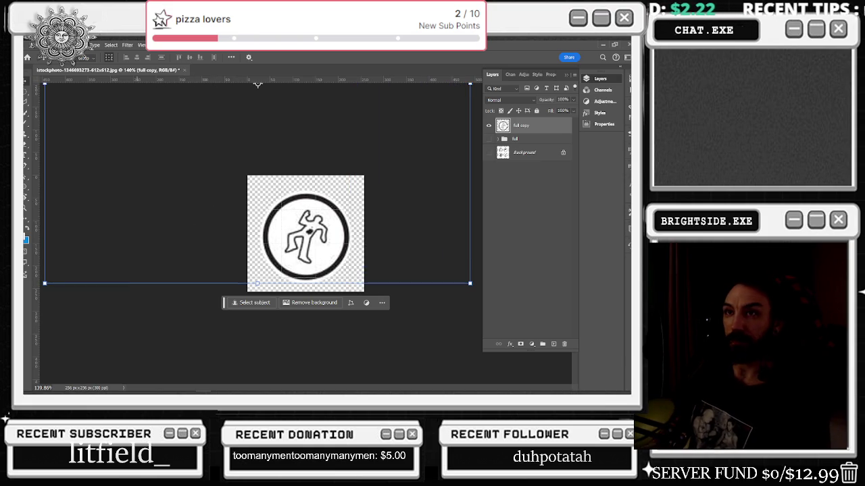
left_click(32, 45)
mouse_move(54, 181)
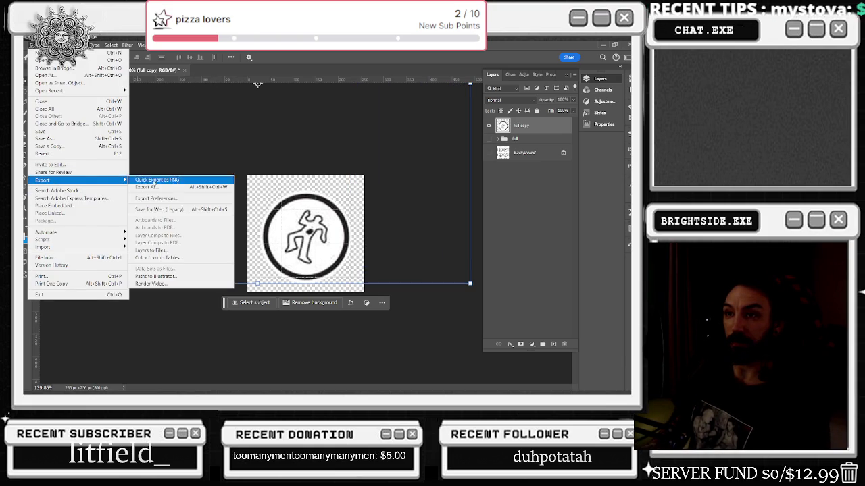
left_click(169, 205)
key("Return")
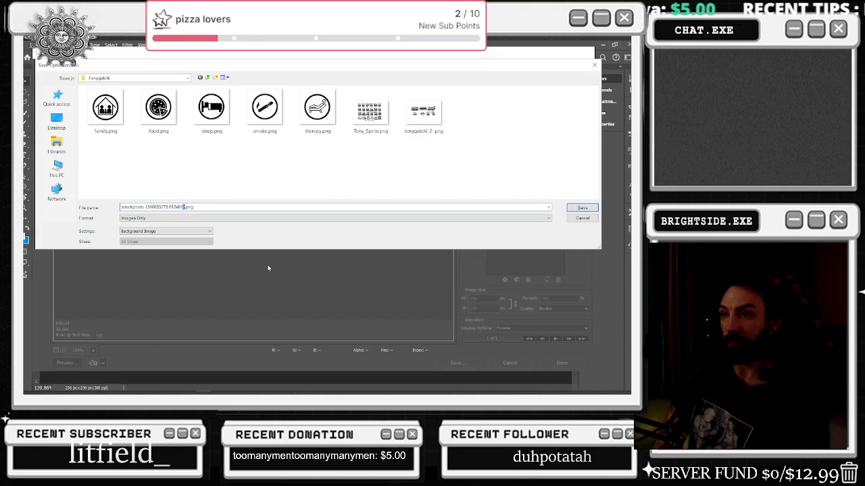
key("BackSpace")
type("mobi")
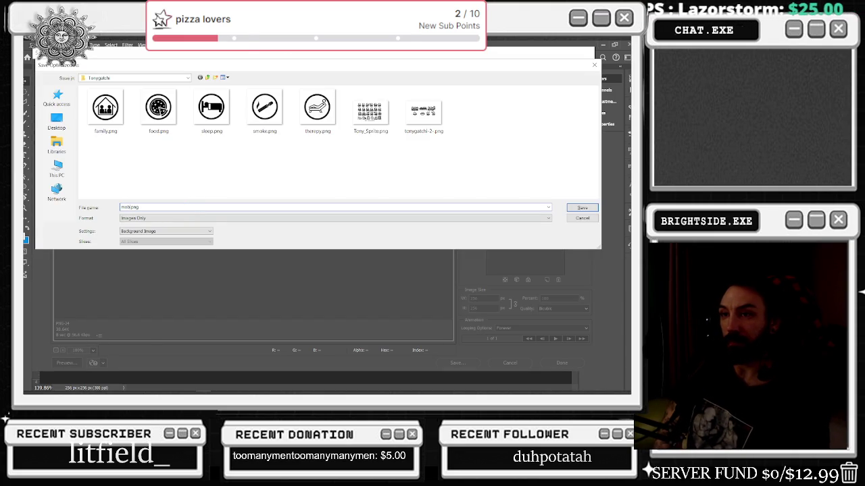
key("Return")
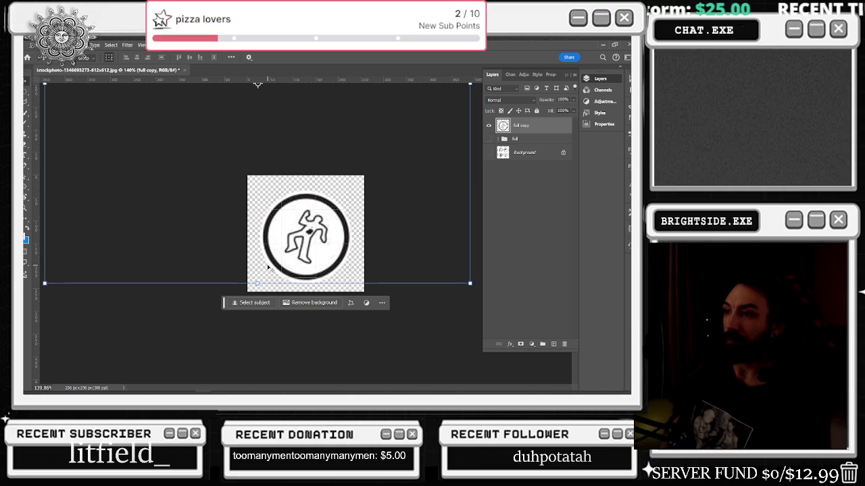
key("shift+Right")
key("shift+Right")
key("shift+Right")
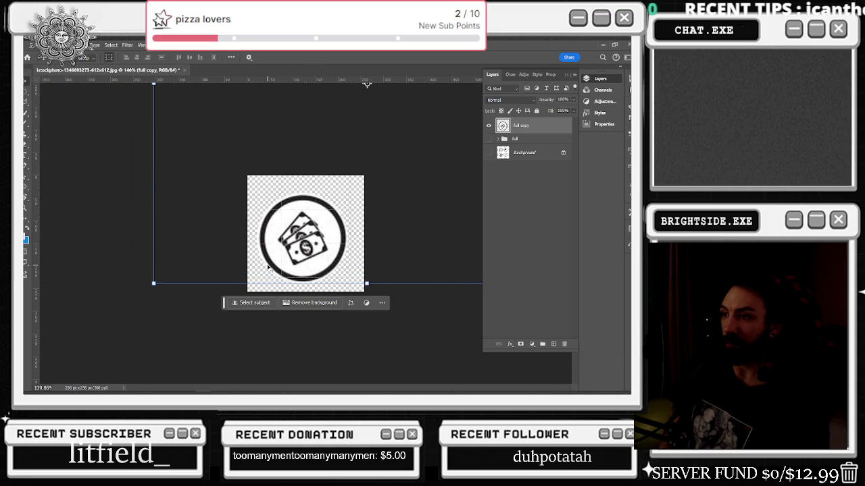
Export the banknotes icon as a PNG to Tonygatchi, then shift the strip to the toilet icon
left_click(31, 45)
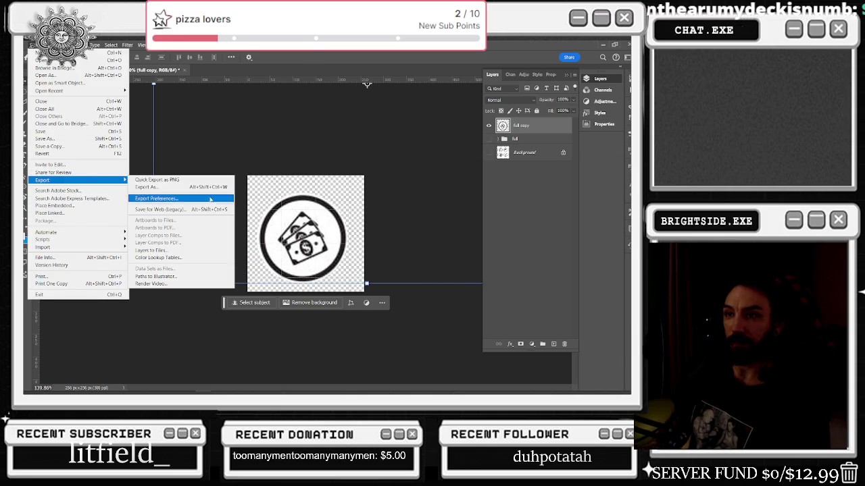
left_click(205, 212)
key("Return")
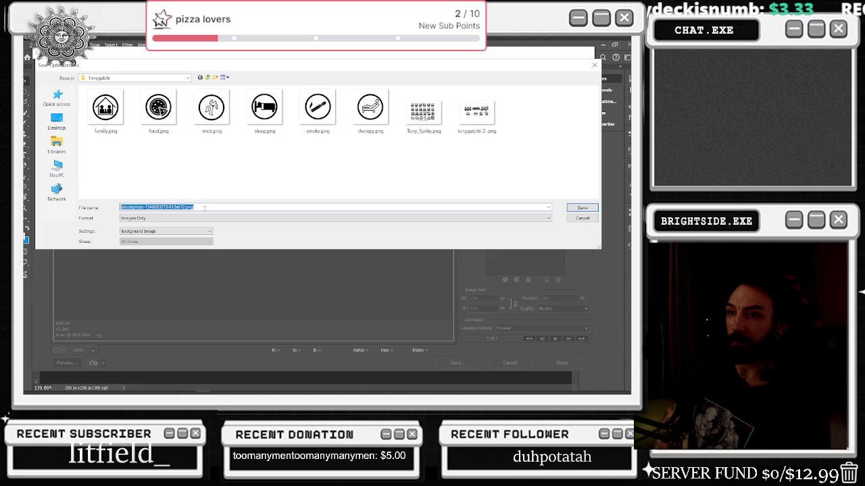
left_click(204, 209)
key("BackSpace")
key("BackSpace")
key("BackSpace")
key("Return")
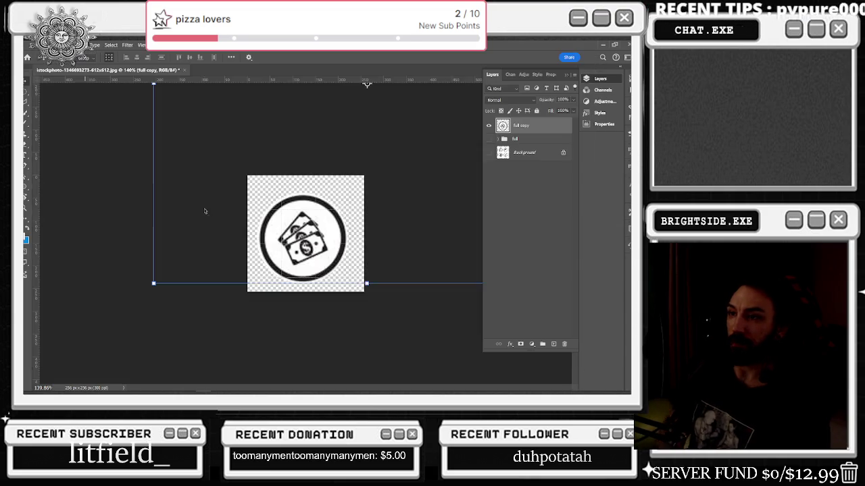
key("shift+Right")
key("shift+Right")
key("shift+Right")
key("shift+Right")
key("shift+Right")
key("shift+Right")
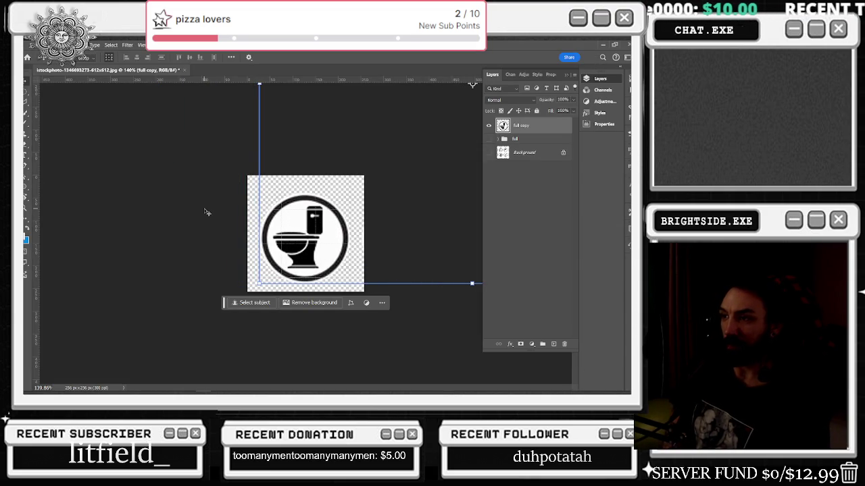
Export the toilet icon as toilet.png into the Tonygatchi folder
left_click(31, 43)
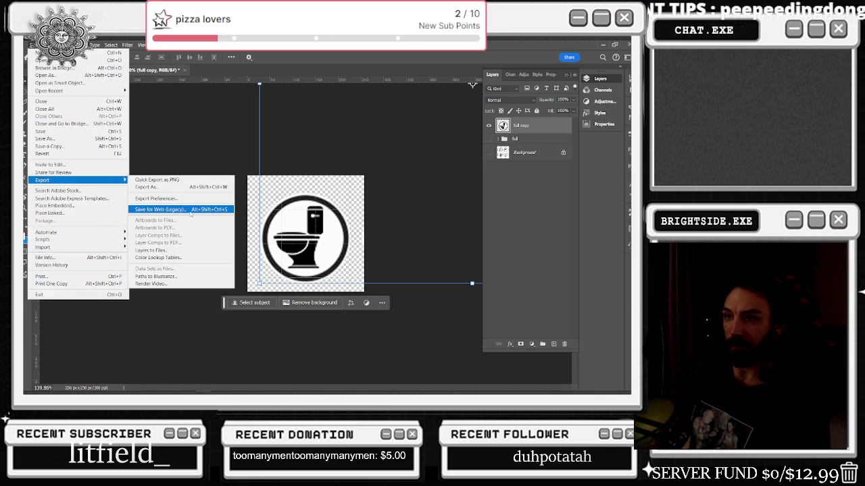
left_click(194, 209)
key("Return")
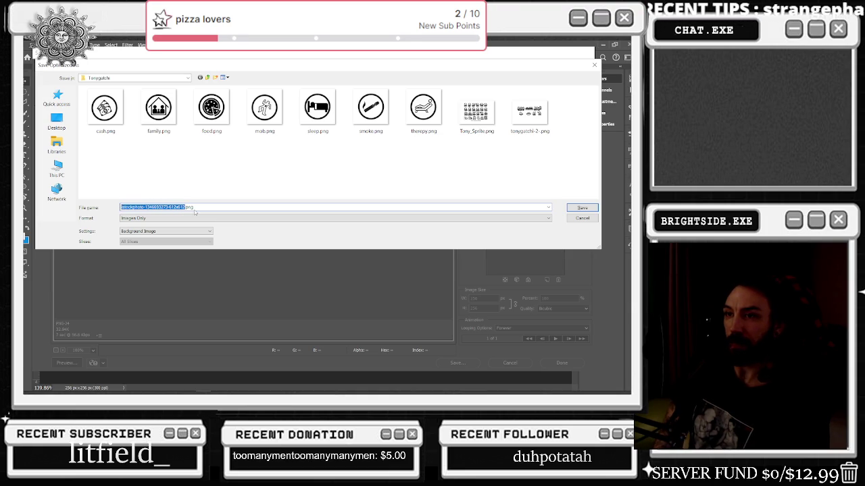
type("to")
key("Return")
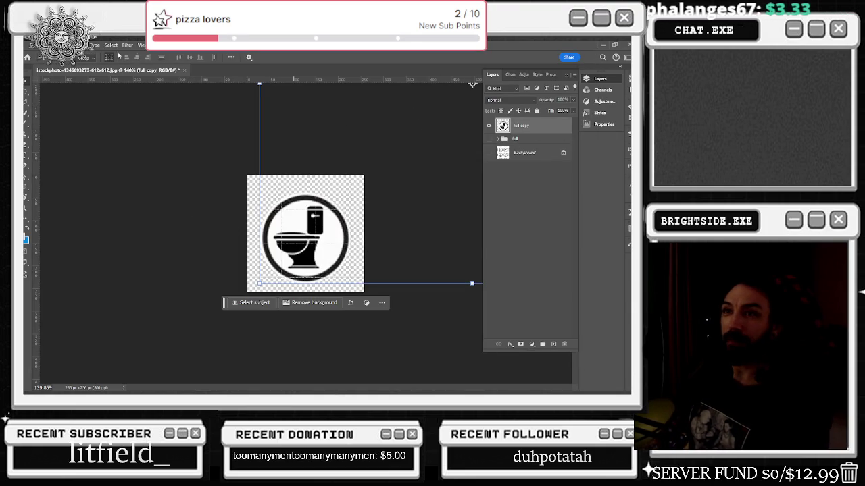
left_click(65, 44)
Enlarge the canvas to 900 by 900 and scale the icon sheet layer to fit it
left_click(88, 117)
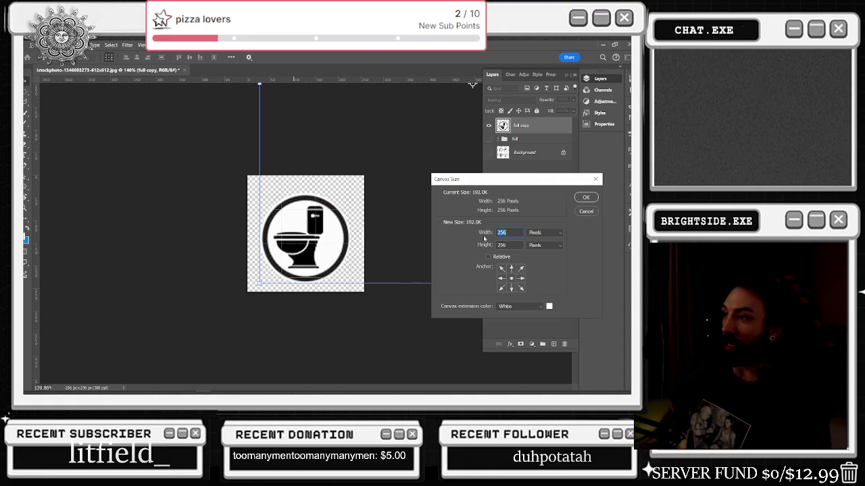
type("89")
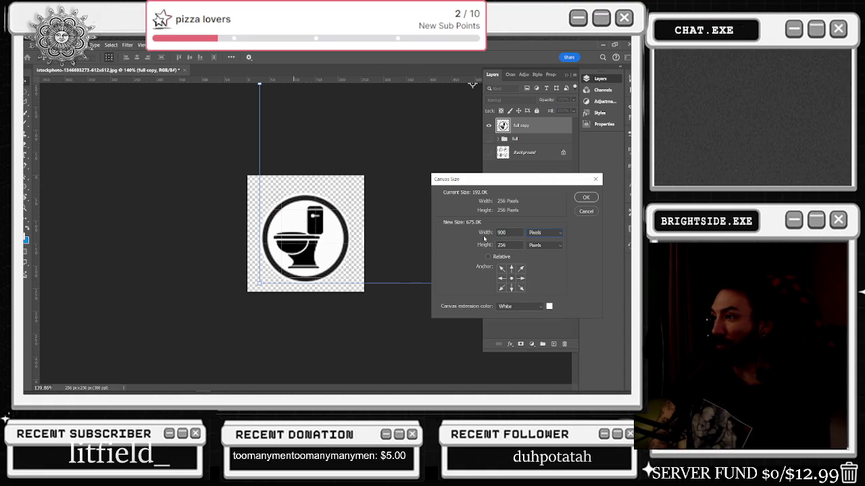
type("0")
key("Return")
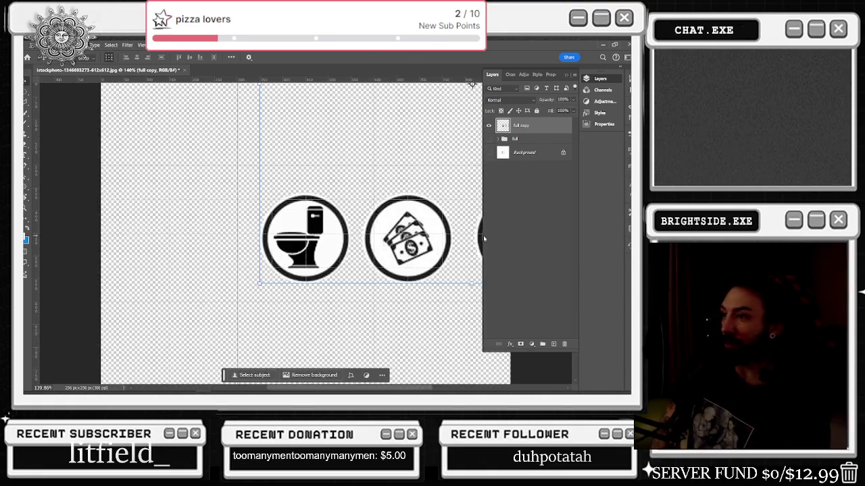
key("ctrl+0")
left_click_drag(371, 203, 284, 270)
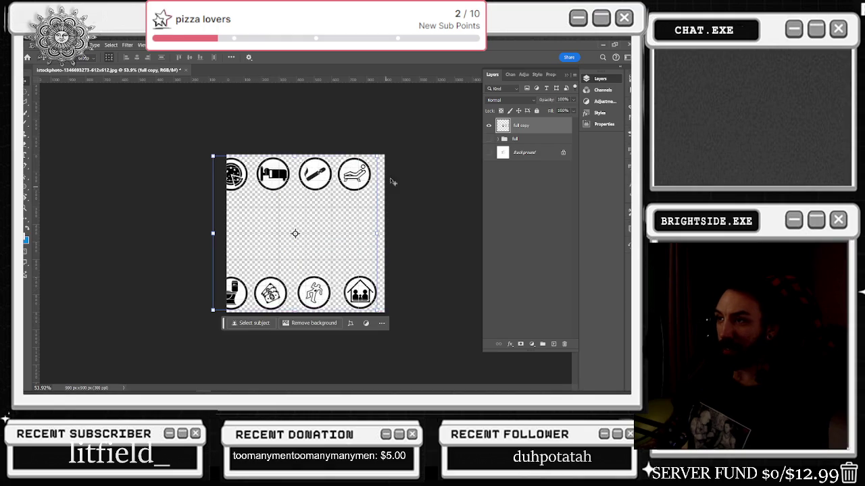
mouse_move(376, 152)
left_mouse_down()
mouse_move(348, 199)
mouse_move(365, 193)
left_mouse_up()
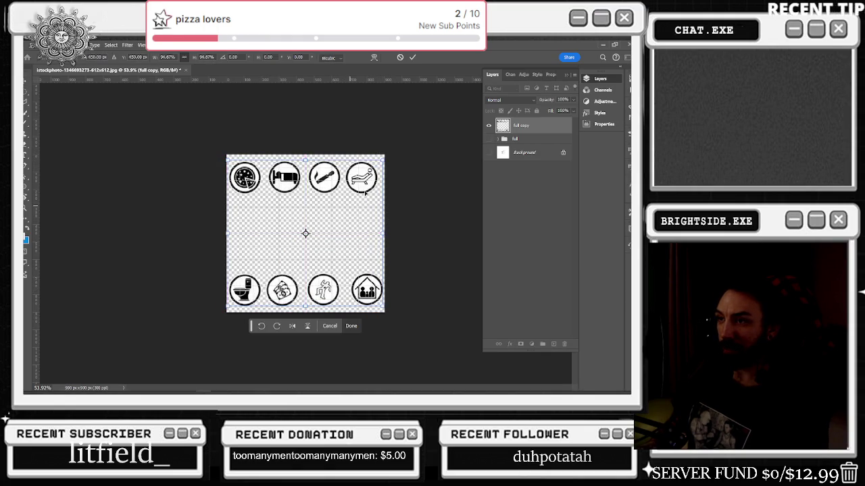
mouse_move(383, 156)
left_mouse_down()
mouse_move(339, 204)
mouse_move(346, 202)
left_mouse_up()
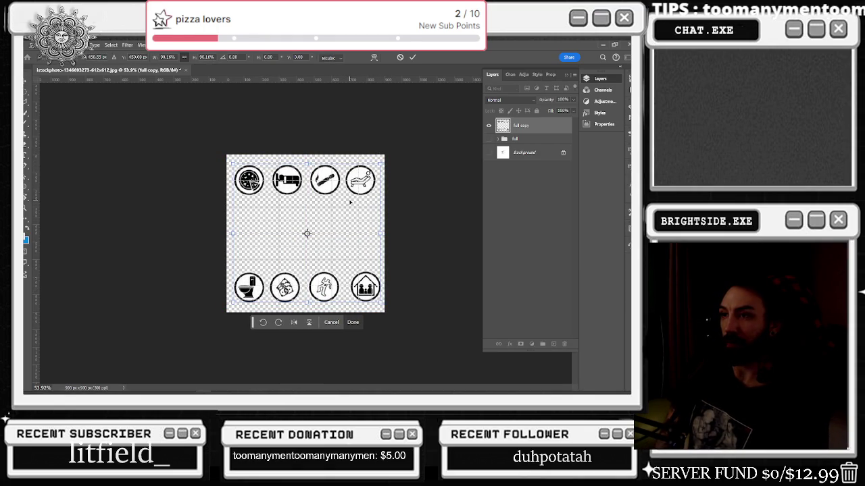
key("Return")
Export the full eight-icon sheet as full-icons.png into the Tonygatchi folder
left_click(31, 44)
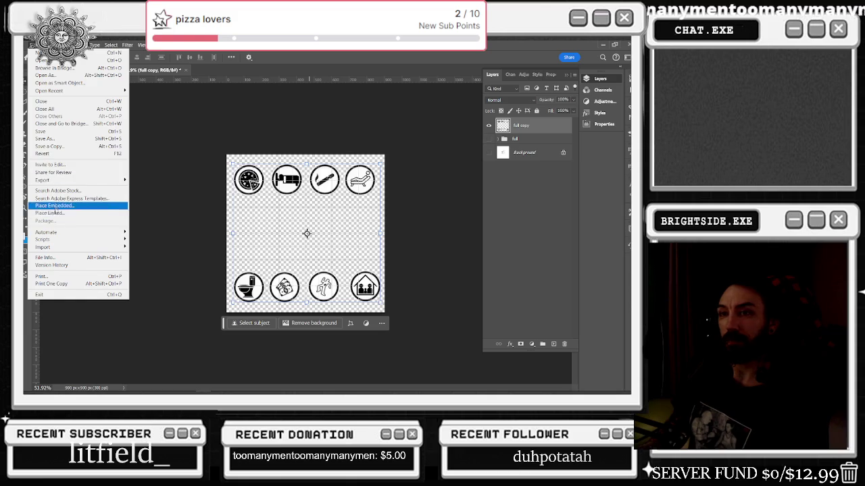
mouse_move(101, 180)
left_click(220, 215)
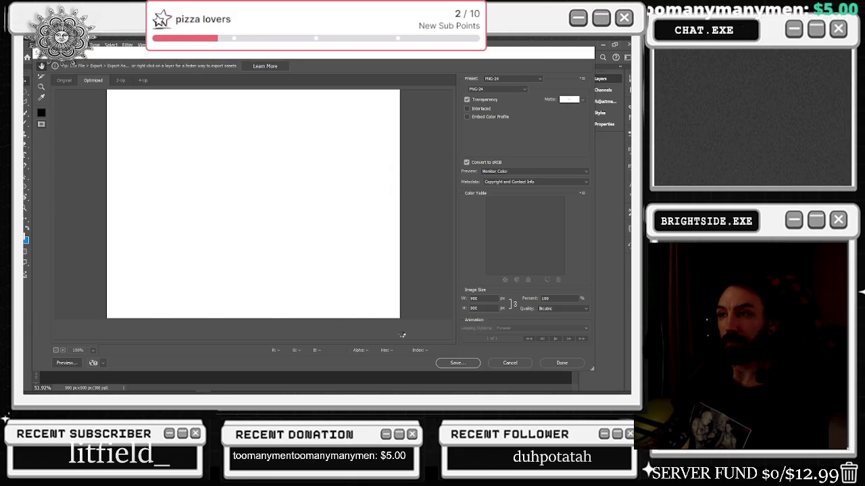
left_click(457, 363)
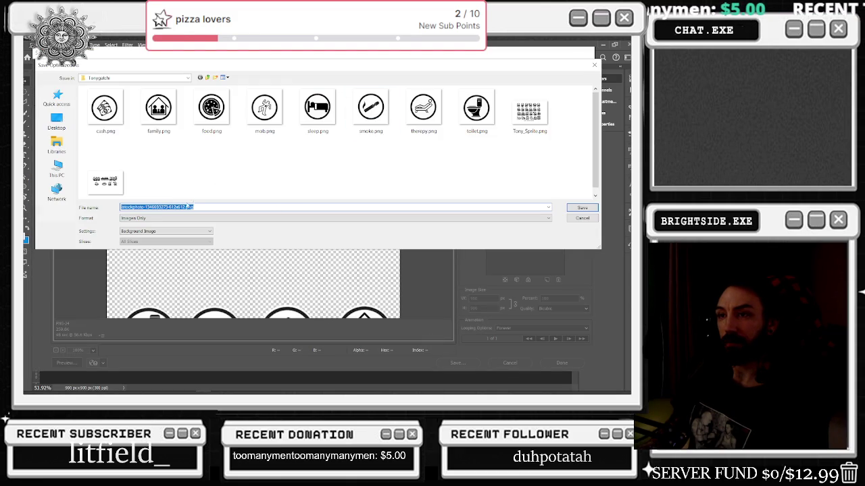
left_click_drag(183, 207, 101, 209)
type("2.png")
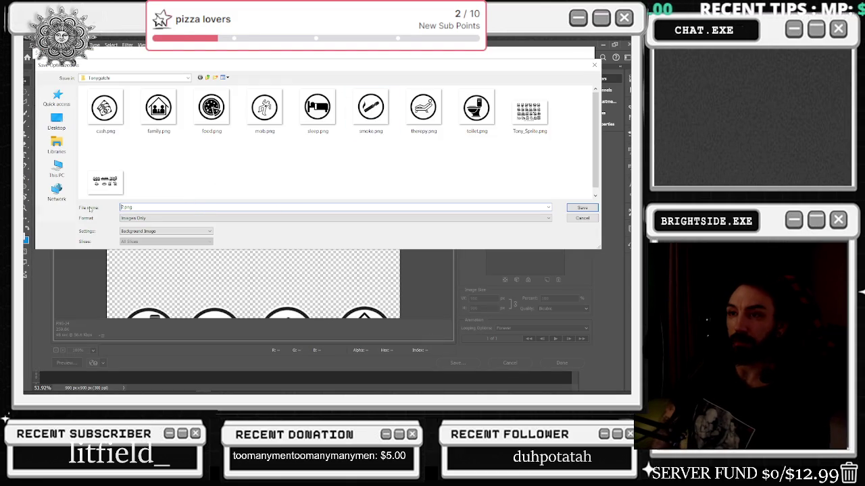
type("1")
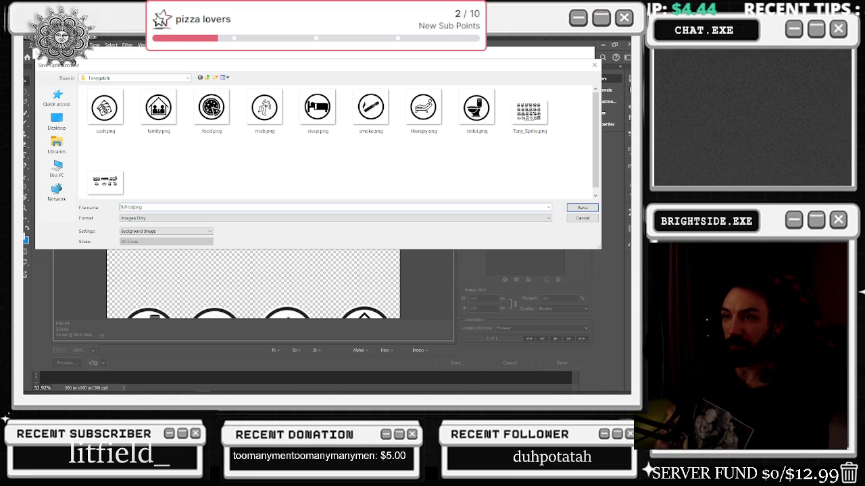
key("Return")
key("alt+Tab")
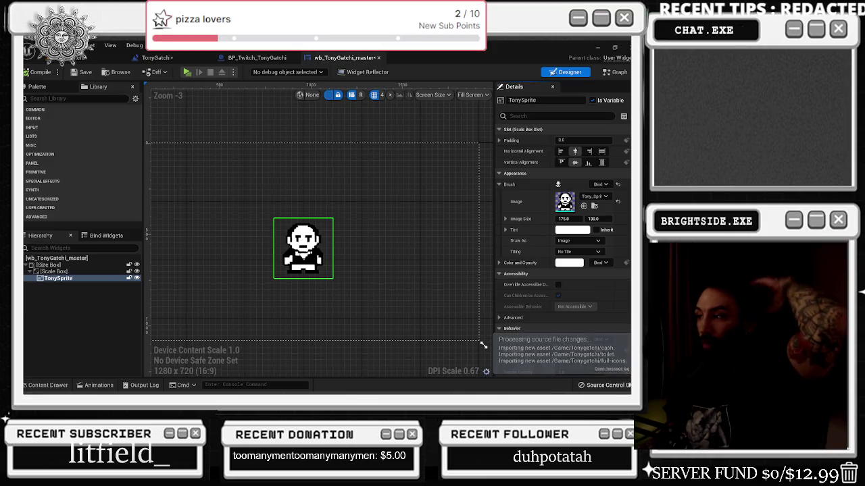
Try dragging the food texture from the Content Drawer onto the widget canvas
key("ctrl+space")
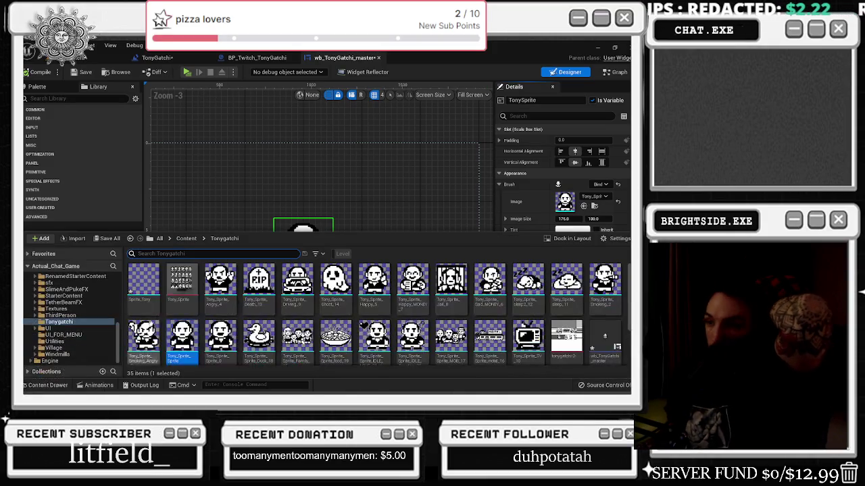
scroll(514, 310, "down", 2)
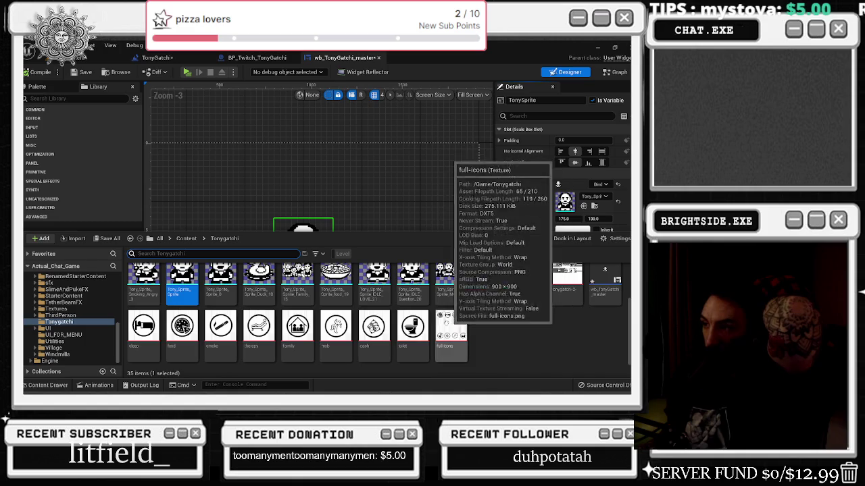
left_click_drag(182, 327, 209, 187)
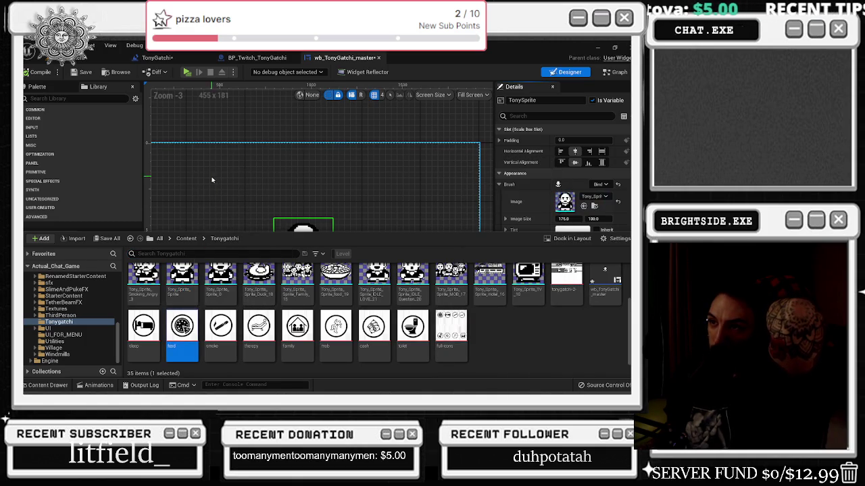
left_click(82, 145)
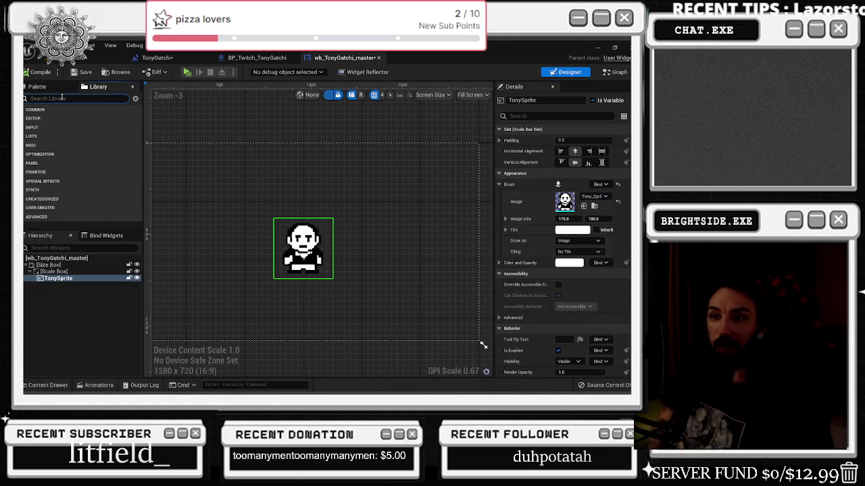
Filter the Palette to 'image' and drop an Image widget into the Scale Box
type("image")
mouse_move(38, 128)
left_mouse_down()
mouse_move(248, 200)
mouse_move(241, 193)
left_mouse_up()
left_click(68, 271)
mouse_move(39, 129)
left_mouse_down()
mouse_move(73, 291)
mouse_move(52, 274)
left_mouse_up()
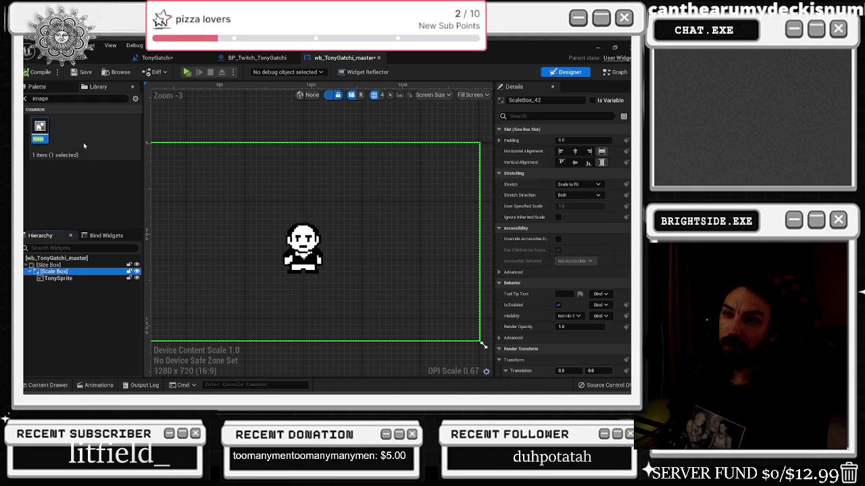
left_click(58, 278)
Wrap TonySprite's Size Box in a Canvas Panel
left_click(54, 271)
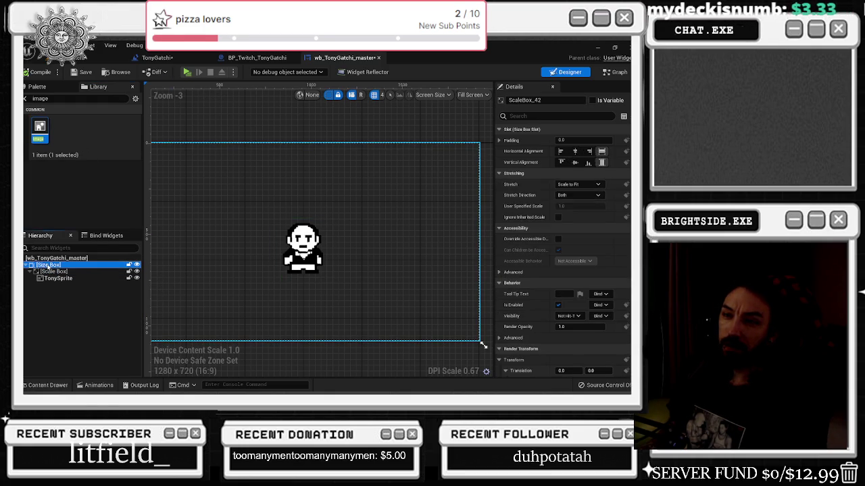
left_click(49, 266)
right_click(49, 267)
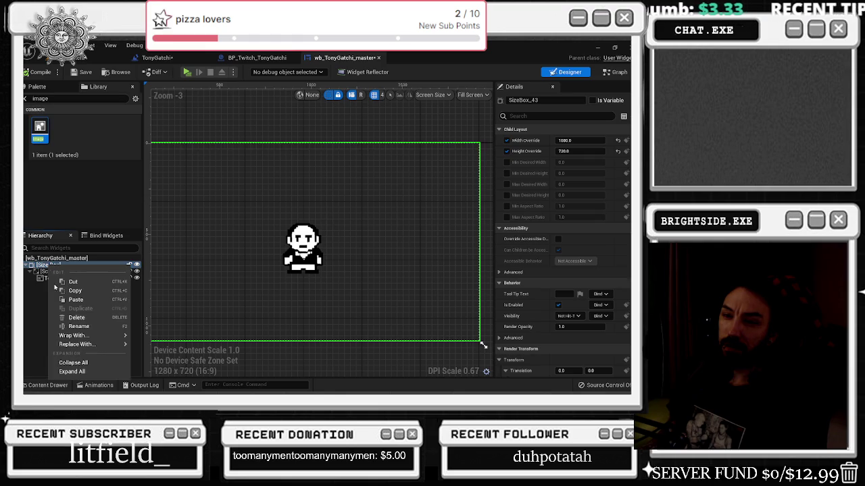
mouse_move(128, 335)
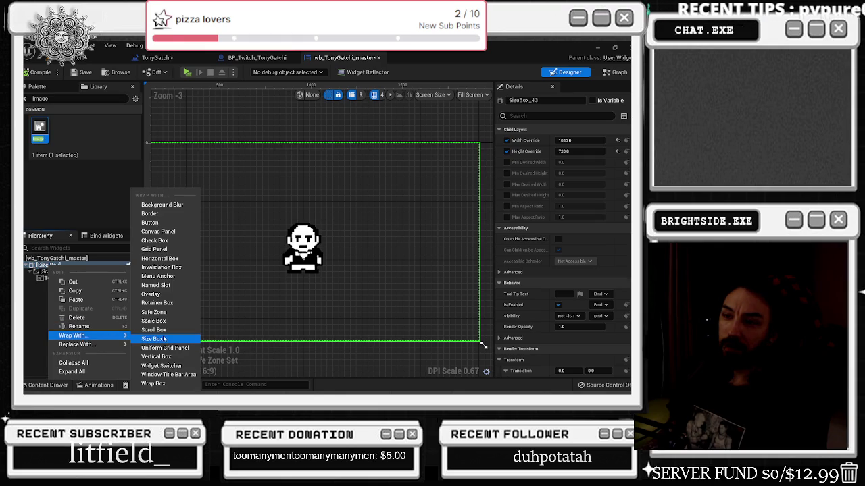
left_click(158, 231)
Inspect TonySprite and the Scale Box's stretch settings in the Details panel
scroll(226, 268, "down", 7)
left_click(64, 285)
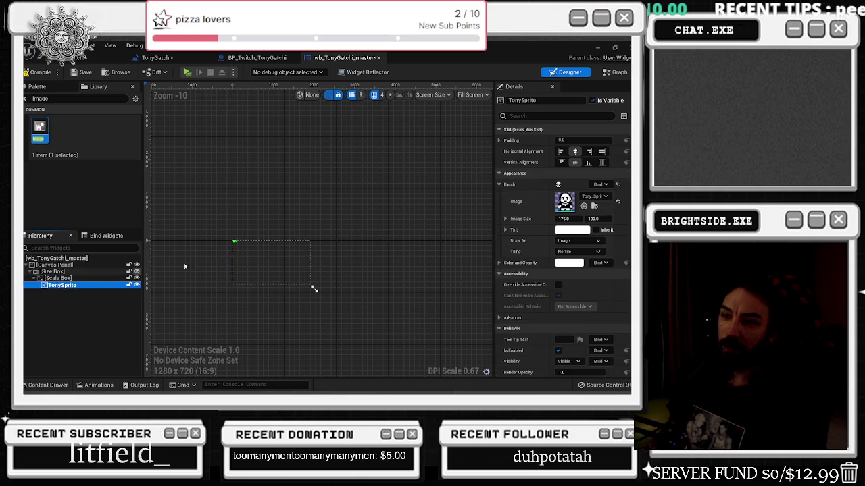
scroll(212, 243, "up", 9)
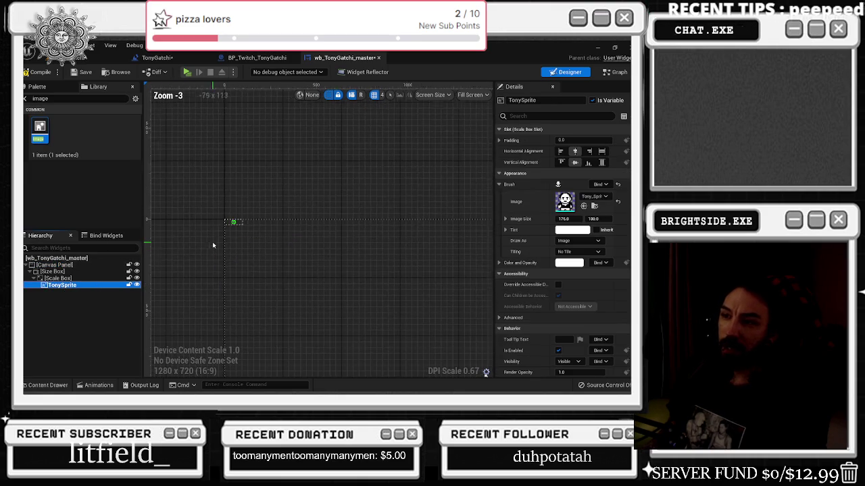
left_click(245, 218)
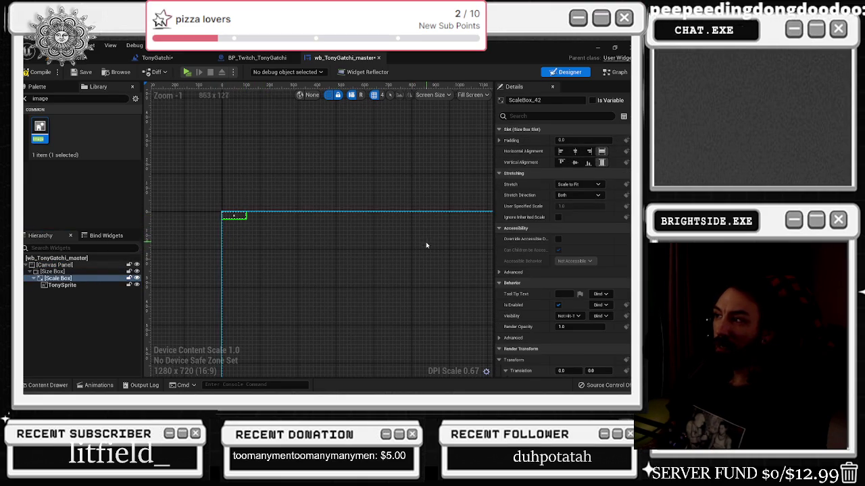
scroll(422, 246, "down", 2)
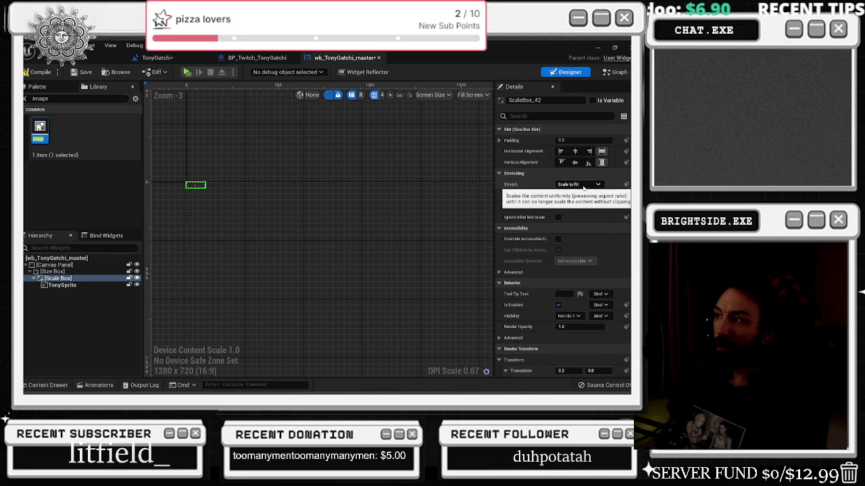
scroll(583, 229, "down", 3)
scroll(584, 230, "down", 4)
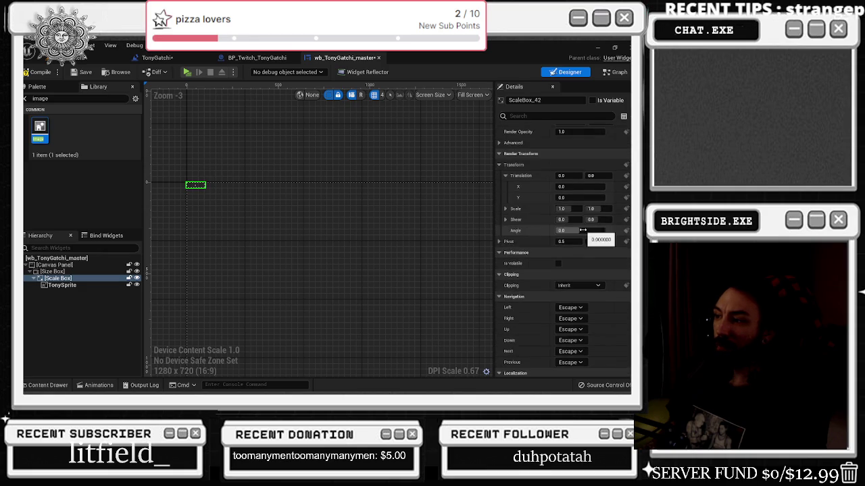
Enable Size To Content on the Size Box and move it toward the canvas centre
left_click(94, 271)
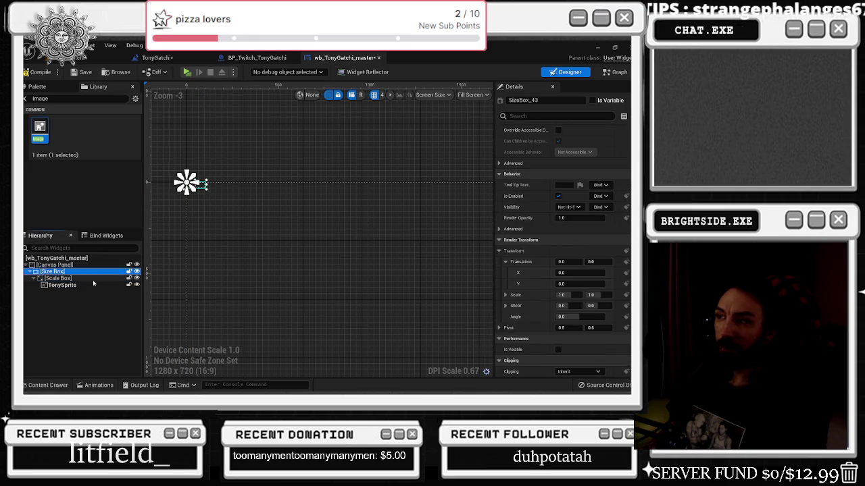
scroll(537, 275, "up", 7)
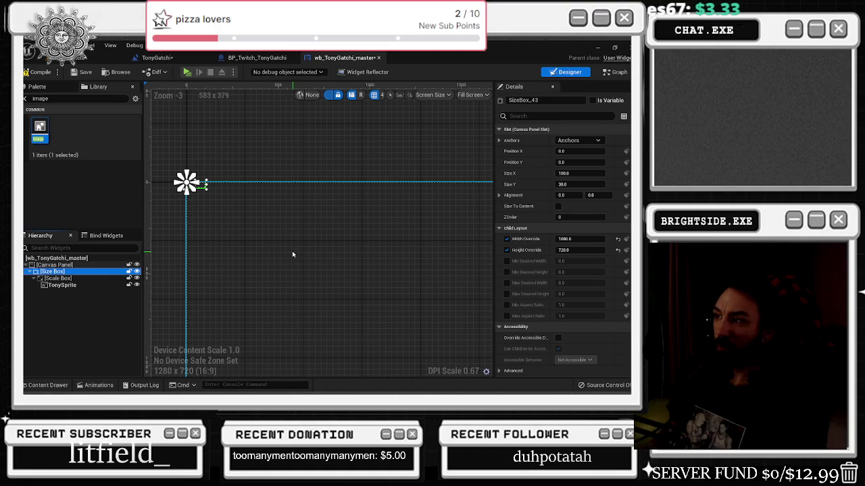
left_click(558, 206)
scroll(364, 213, "down", 2)
mouse_move(328, 221)
left_mouse_down()
mouse_move(345, 223)
mouse_move(356, 244)
mouse_move(374, 238)
left_mouse_up()
scroll(353, 239, "up", 1)
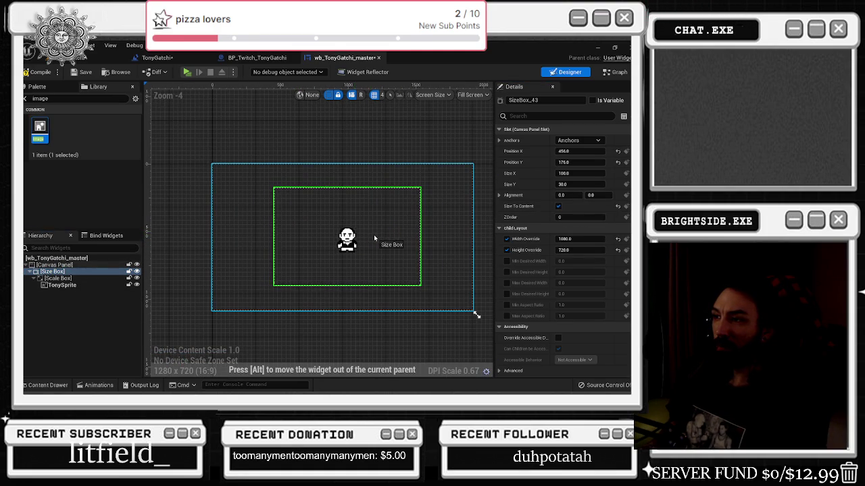
Anchor the Size Box to the centre preset and nudge it slightly right
left_click(578, 140)
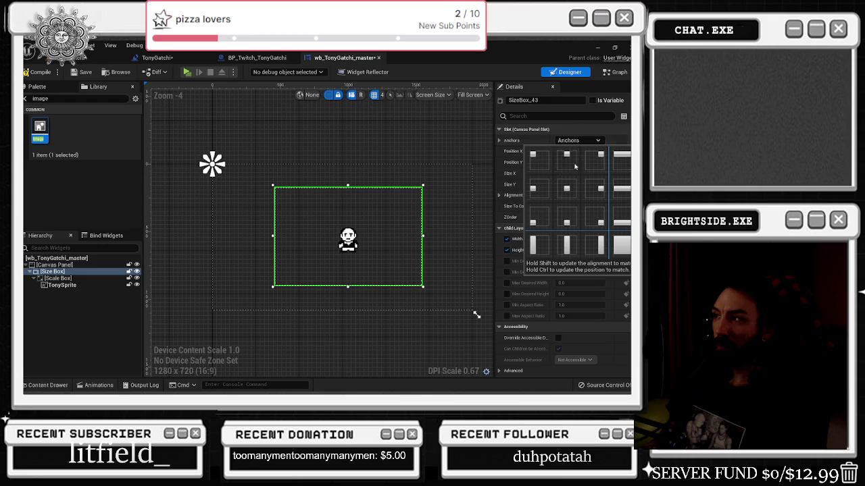
left_click(571, 139)
left_click(570, 141)
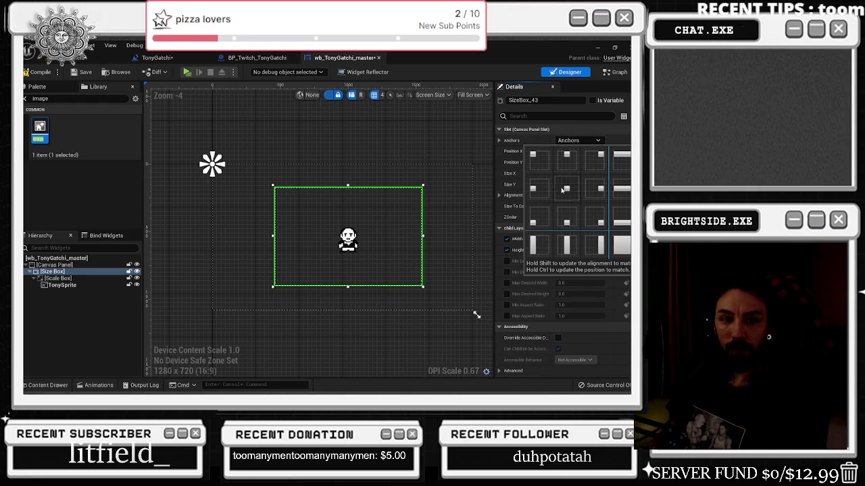
left_click(565, 189)
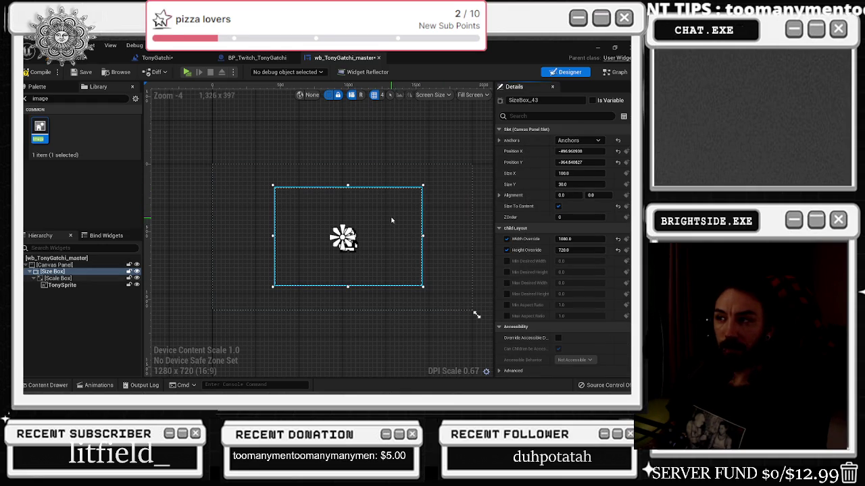
left_click_drag(389, 218, 394, 216)
left_click(57, 278)
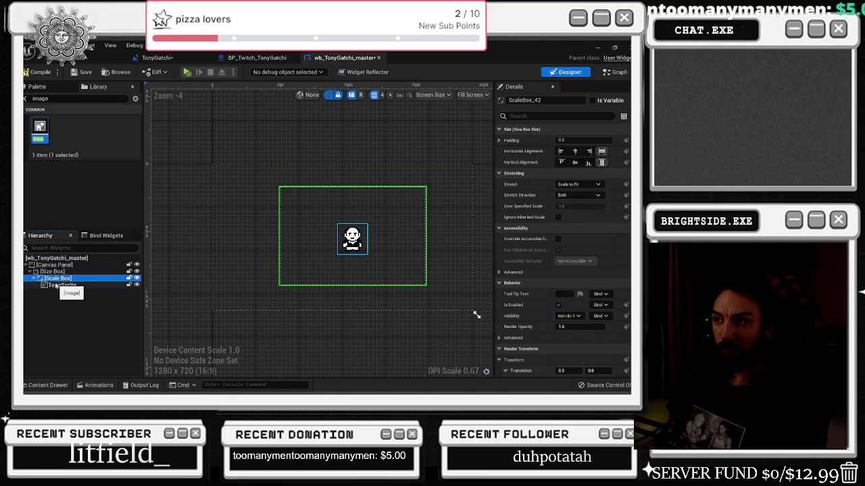
left_click(56, 285)
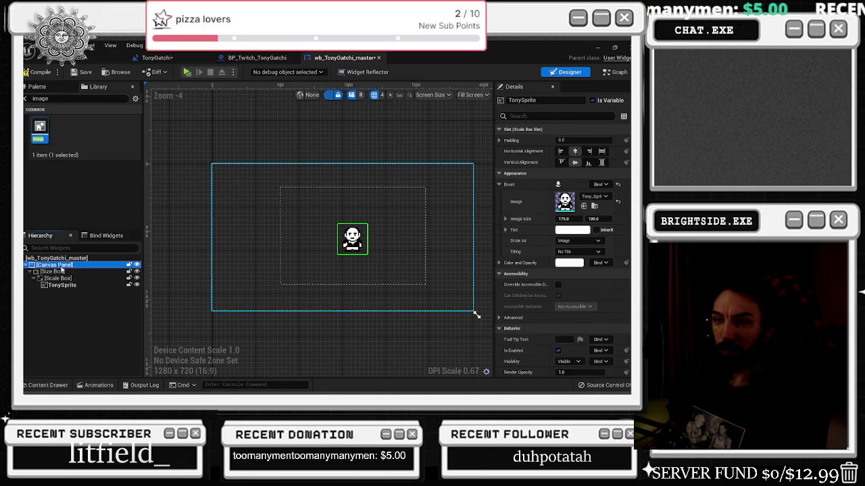
left_click(53, 272)
Add an Image widget named iconpizza to the Canvas Panel, anchored at the centre
mouse_move(40, 130)
left_mouse_down()
mouse_move(230, 173)
mouse_move(239, 182)
left_mouse_up()
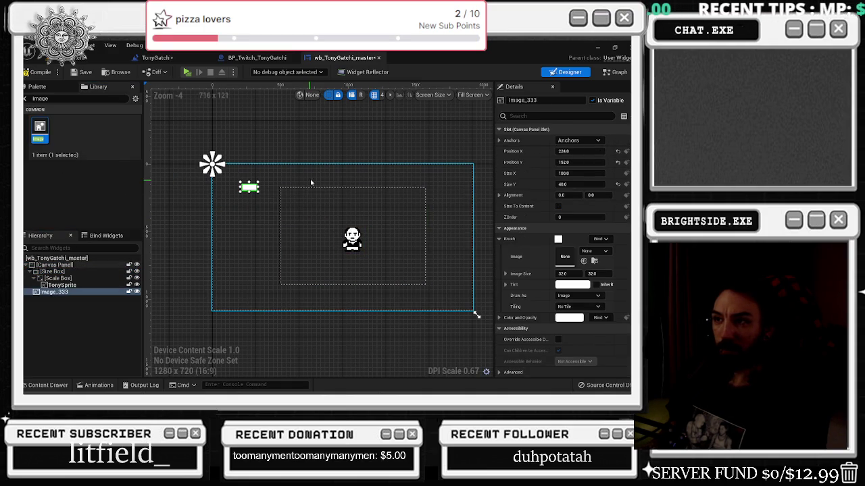
left_click(67, 293)
type("Ic")
type("za")
key("Return")
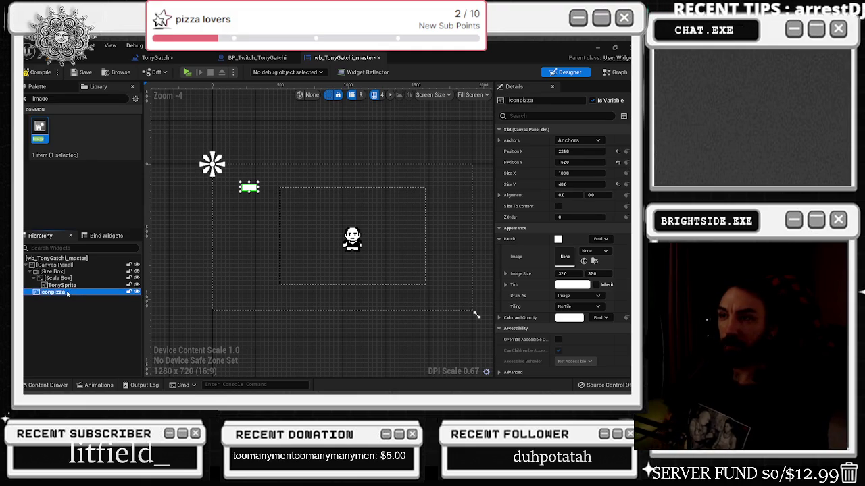
left_click(586, 140)
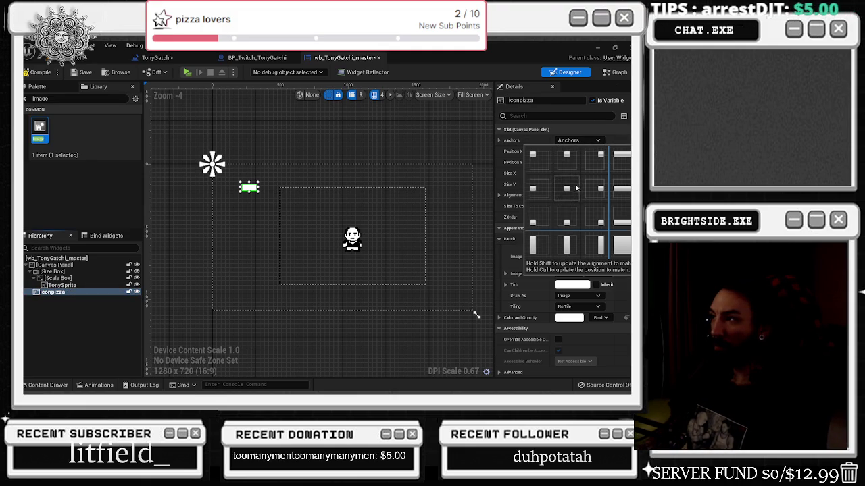
left_click(567, 188)
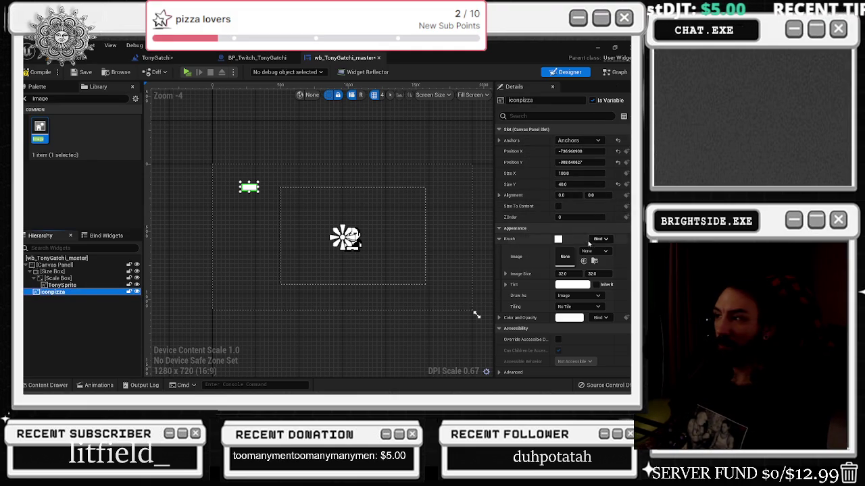
Give iconpizza the food icon, enlarge it above-left of Tony, and duplicate it
left_click(52, 386)
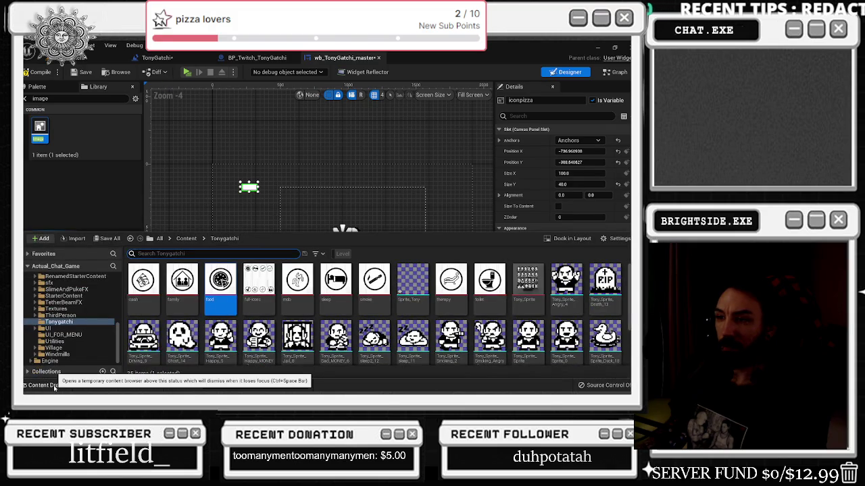
left_click(54, 387)
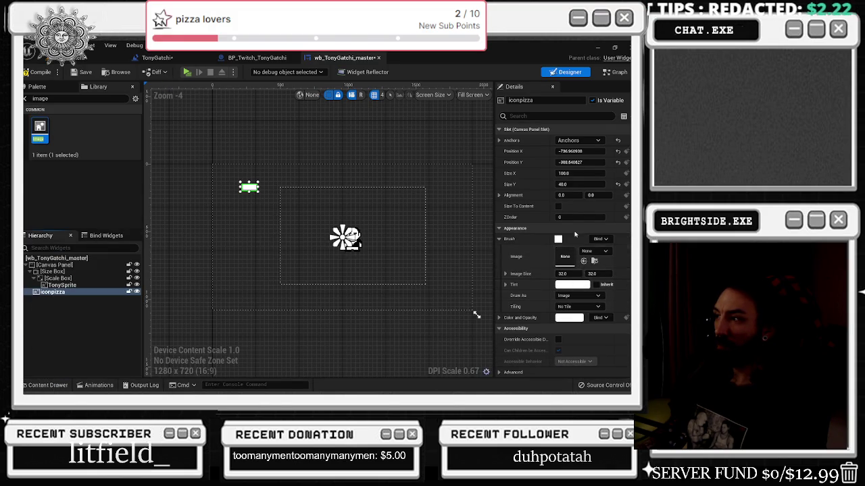
left_click_drag(581, 287, 565, 257)
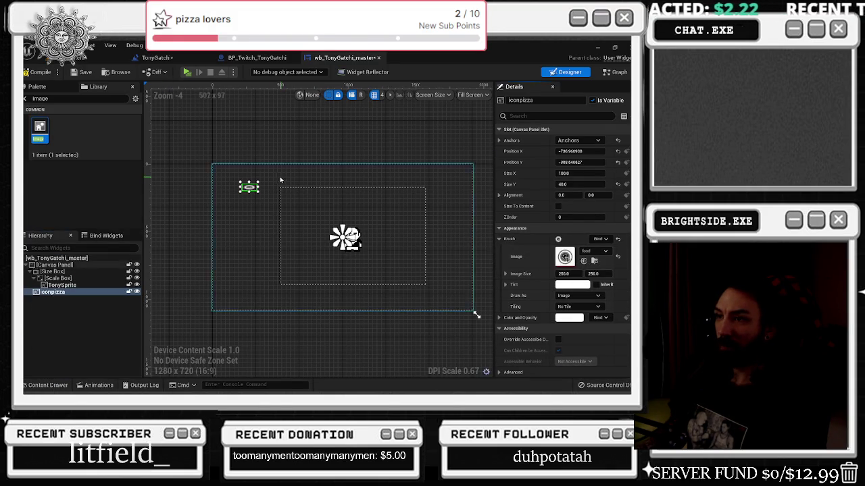
scroll(241, 199, "up", 2)
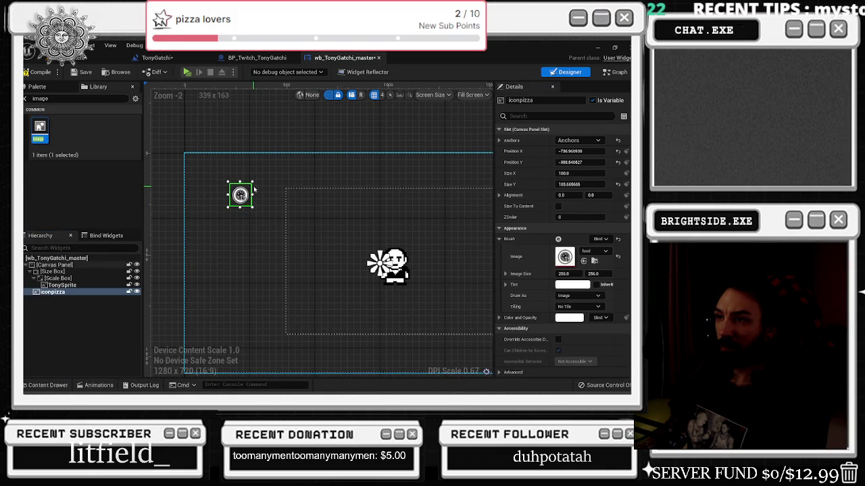
mouse_move(253, 181)
left_mouse_down()
mouse_move(262, 173)
mouse_move(296, 183)
mouse_move(361, 179)
left_mouse_up()
key("ctrl+d")
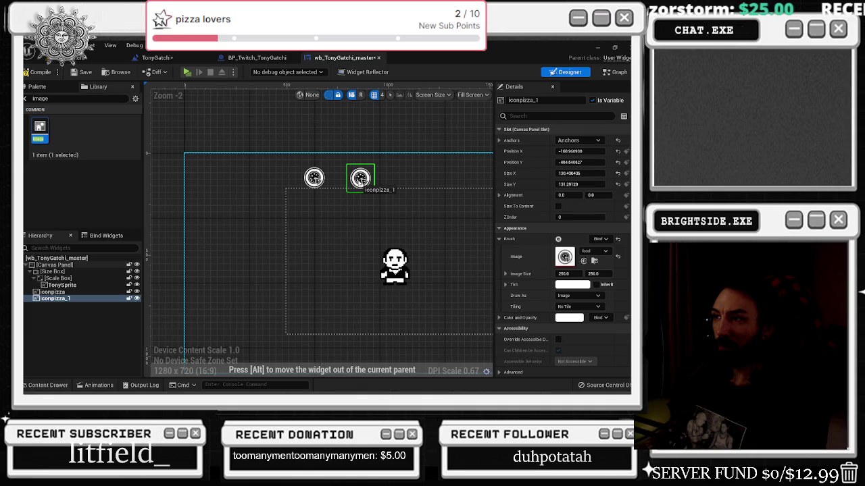
Place the copied pizza icon next to the first one in the row above Tony
left_click_drag(361, 179, 376, 178)
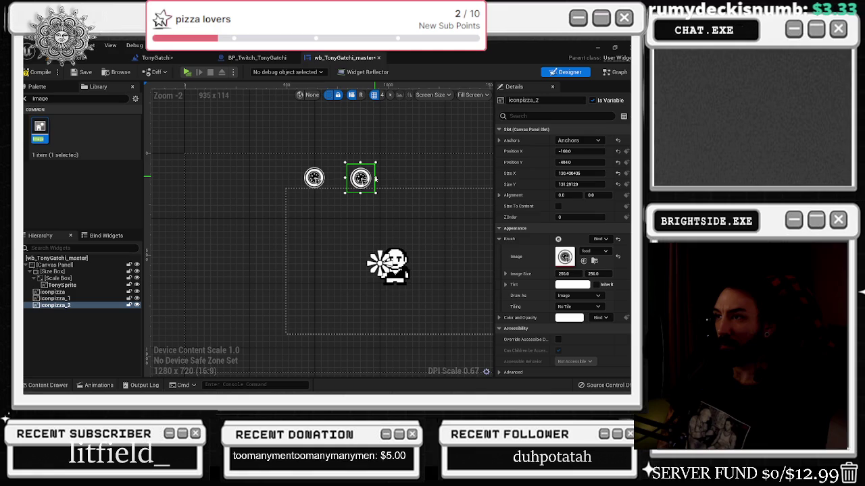
key("Right")
key("Right")
key("Right")
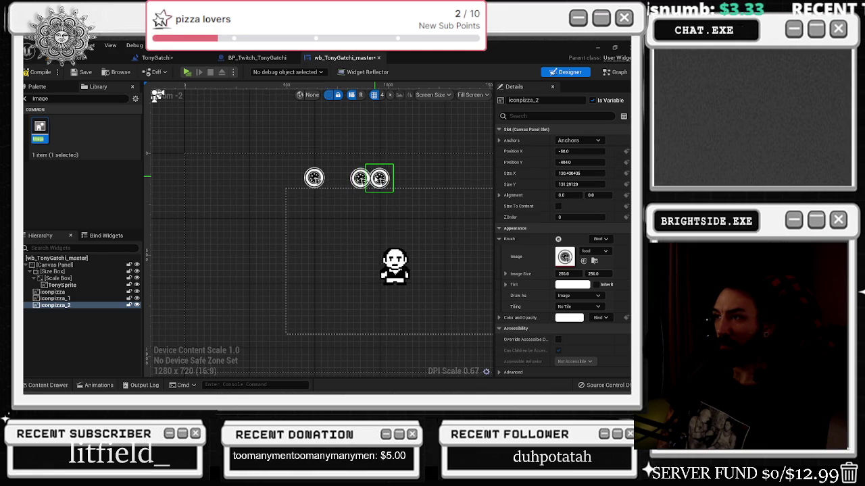
key("Right")
key("Right")
key("Right")
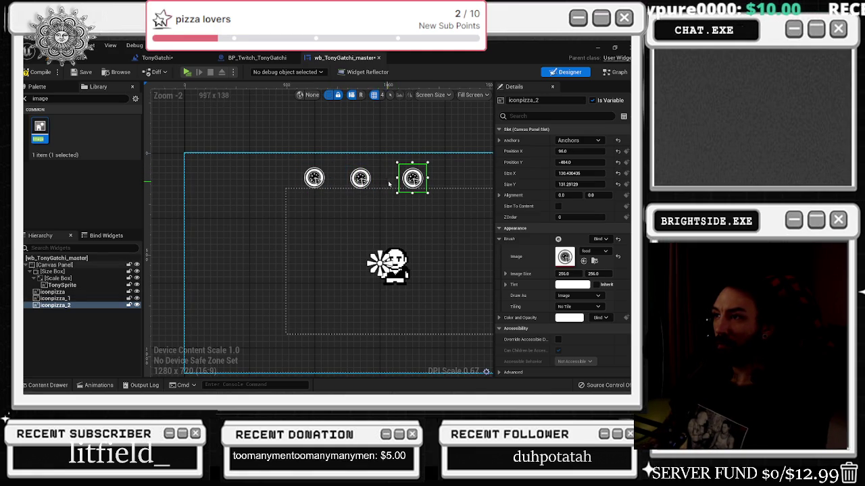
key("Left")
key("Left")
key("Left")
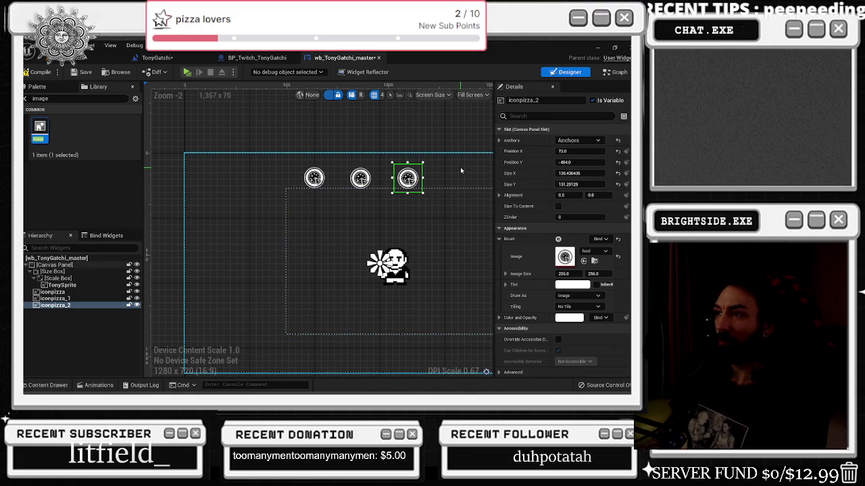
Duplicate the third pizza icon and nudge the copy to the end of the top row
key("ctrl+d")
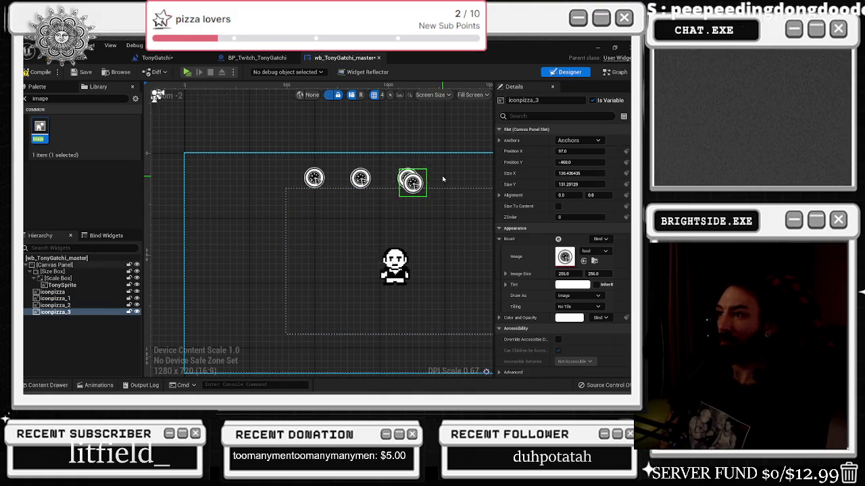
key("Left")
key("Up")
key("Up")
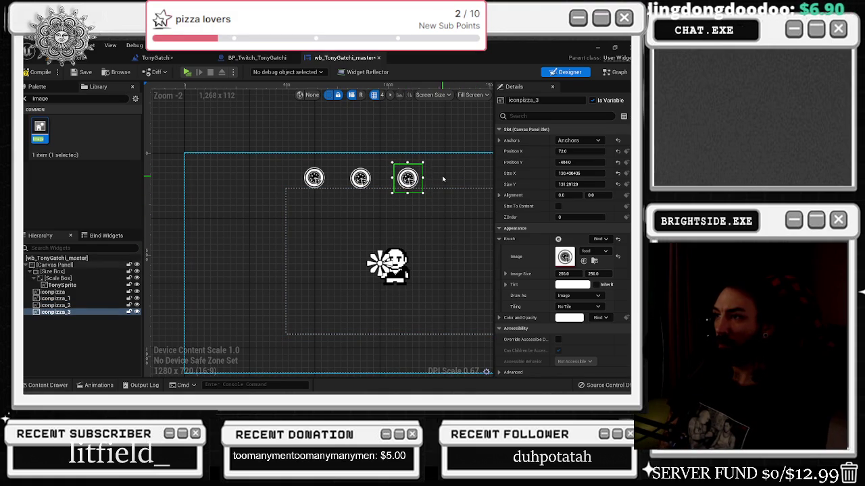
key("Right")
key("Right")
key("Right")
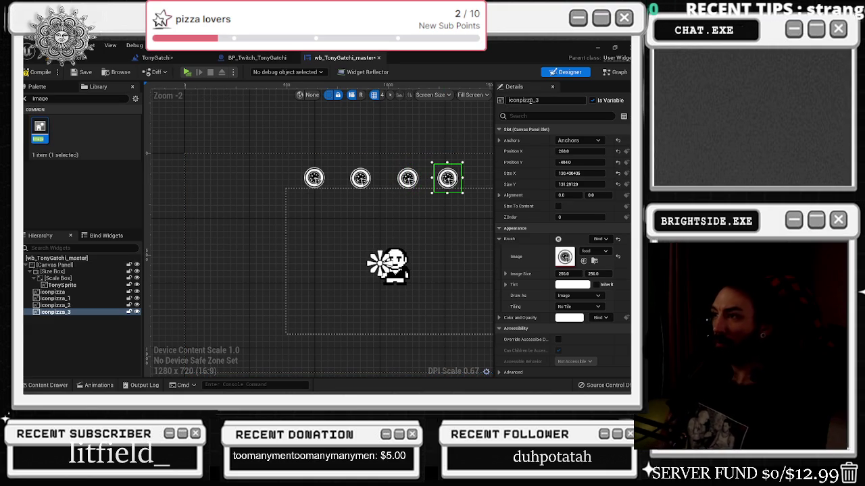
key("Right")
key("Right")
key("Right")
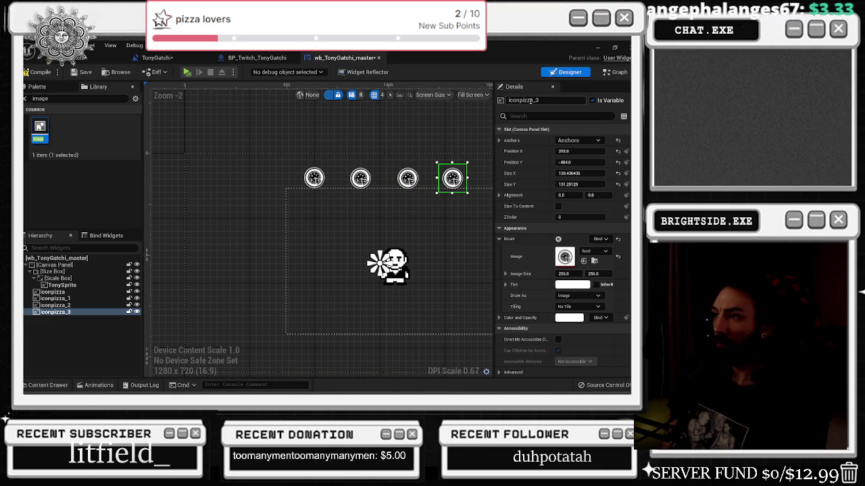
Select the four pizza icons together in the hierarchy
scroll(392, 222, "down", 3)
scroll(378, 223, "up", 2)
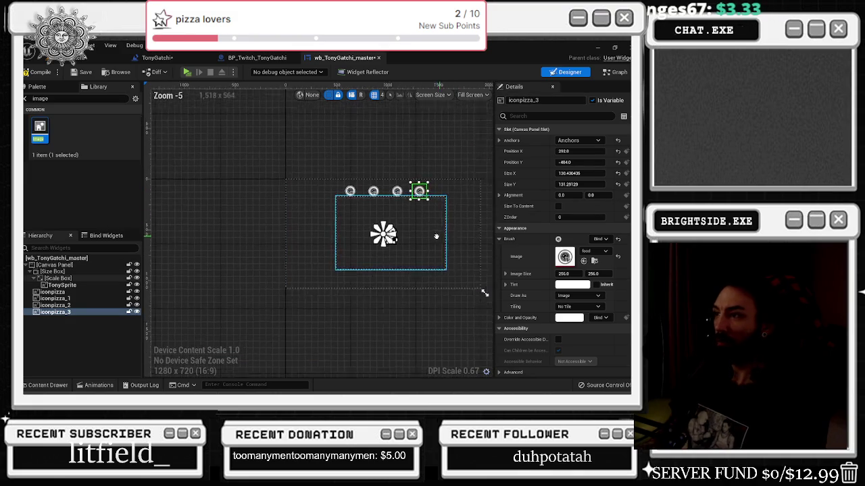
scroll(385, 211, "up", 1)
left_click(386, 209)
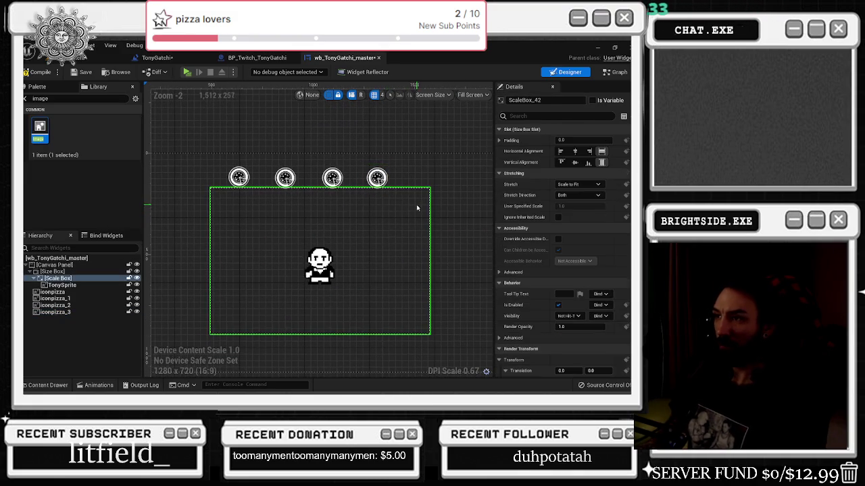
scroll(382, 196, "down", 2)
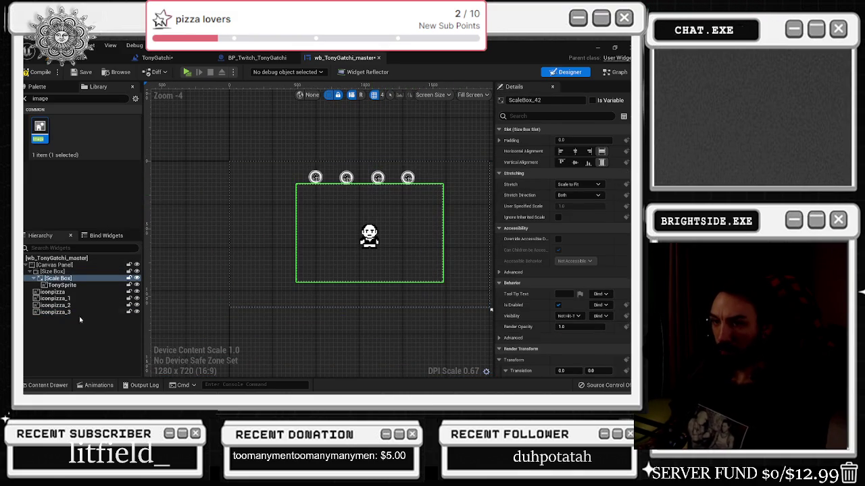
left_click(62, 285)
left_click(54, 292)
left_click(101, 312, "shift")
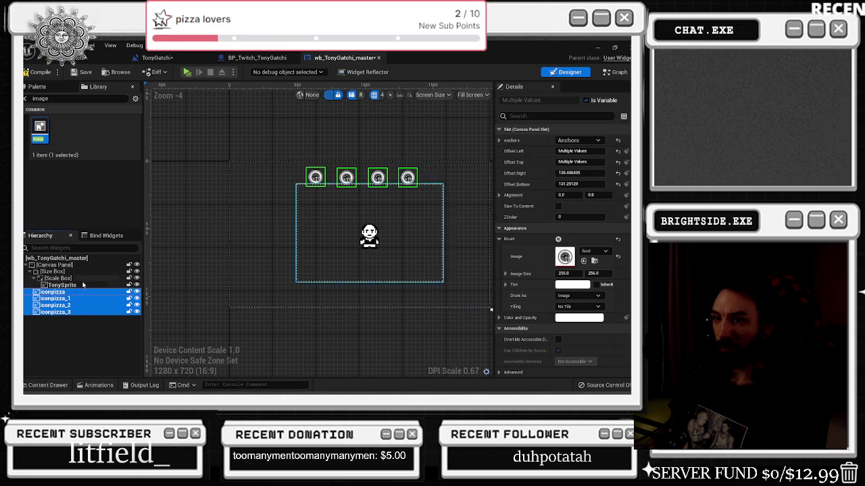
Duplicate the first pizza icon into a new copy, iconpizza_4
left_click(71, 295)
left_click(73, 299, "ctrl")
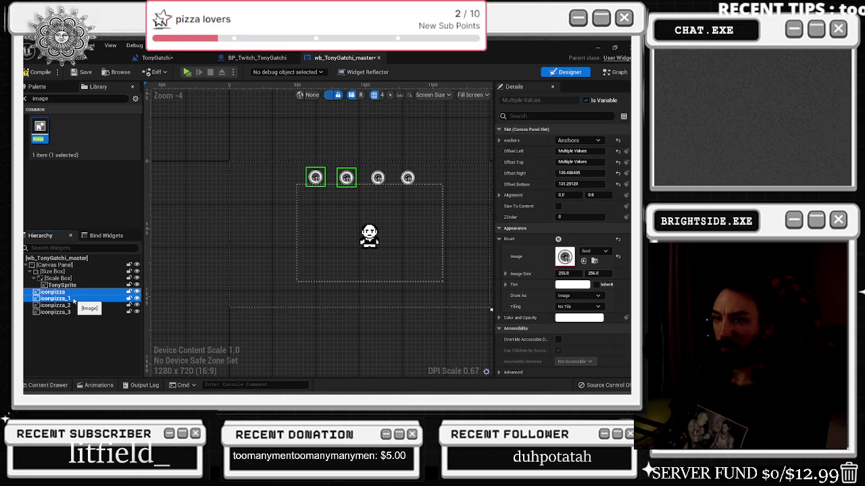
left_click(318, 177)
key("ctrl+d")
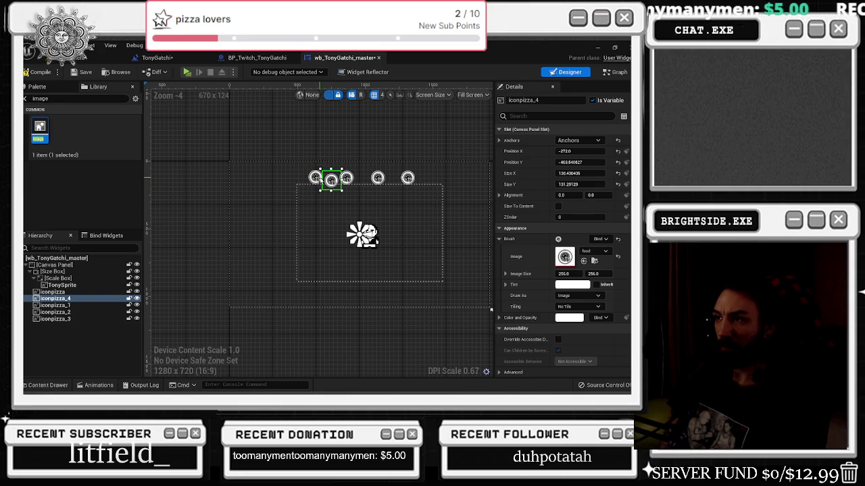
Move the copied pizza icon below the Tony sprite to start a bottom row
key("Down")
key("Down")
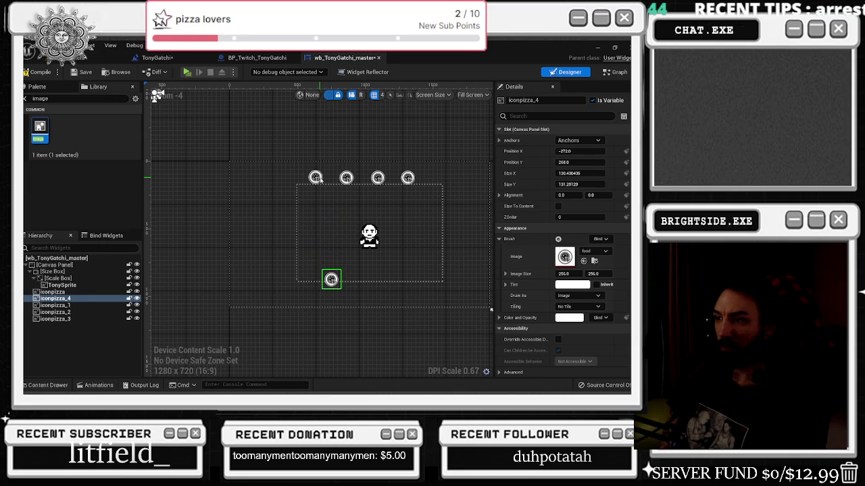
left_click_drag(331, 279, 331, 284)
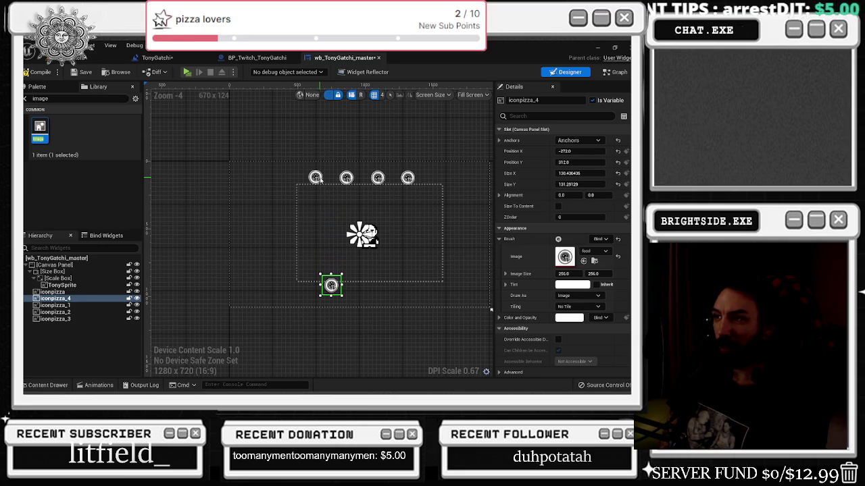
key("Delete")
key("ctrl+z")
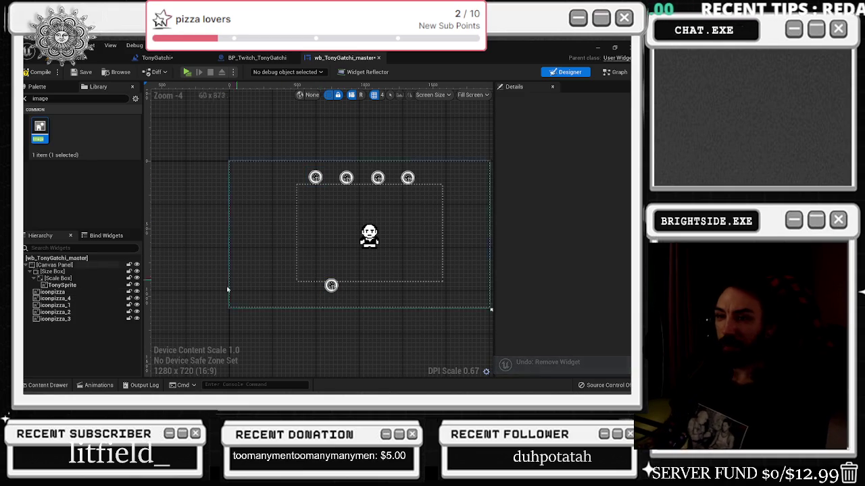
left_click(331, 285)
key("ctrl+z")
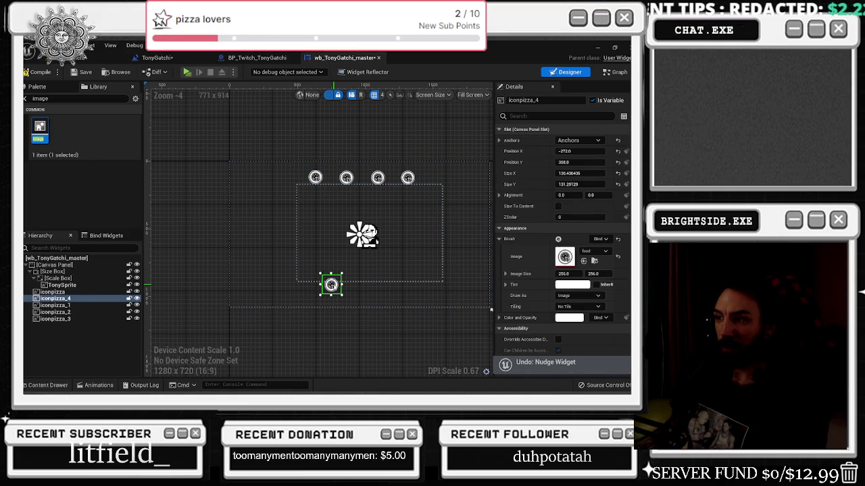
Duplicate the bottom icon three times, spacing the copies rightward along the bottom row
key("ctrl+d")
key("Up")
key("Up")
key("Up")
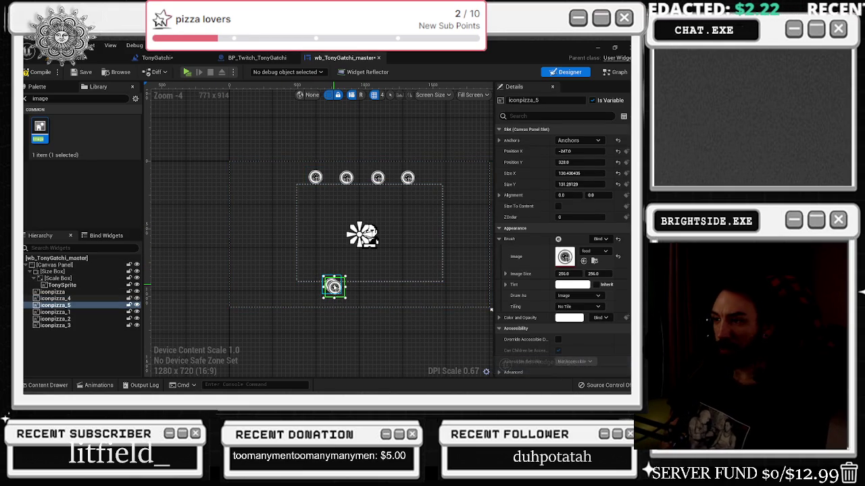
left_click_drag(333, 286, 337, 285)
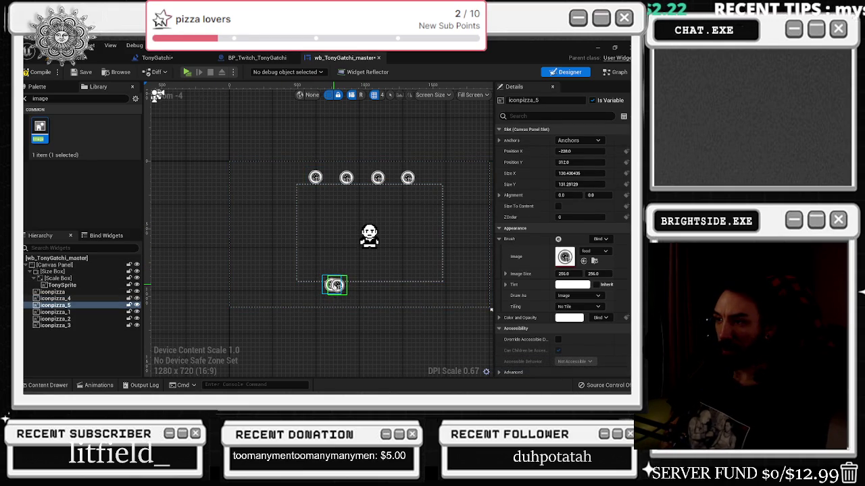
key("Right")
key("Right")
key("Right")
key("Right")
key("Right")
key("Right")
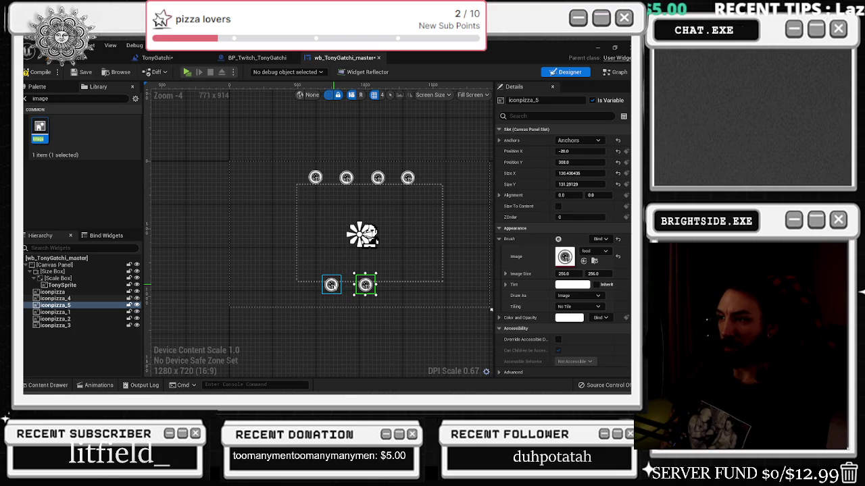
key("ctrl+d")
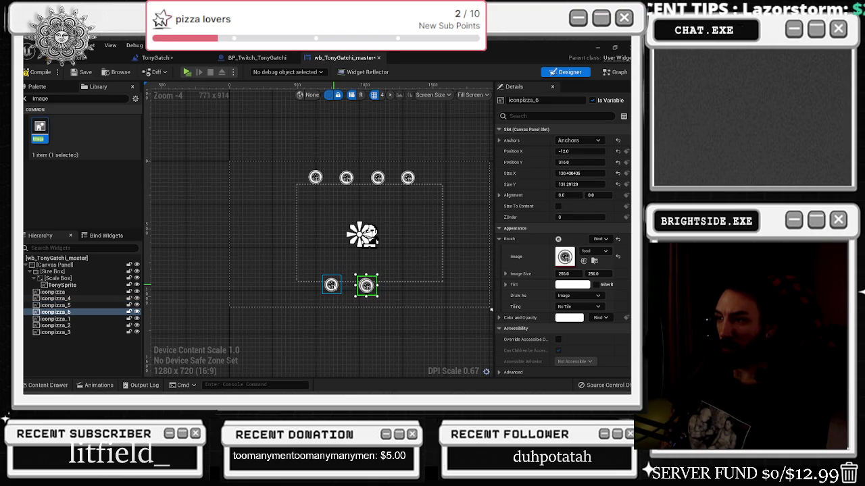
key("Right")
key("Right")
key("Right")
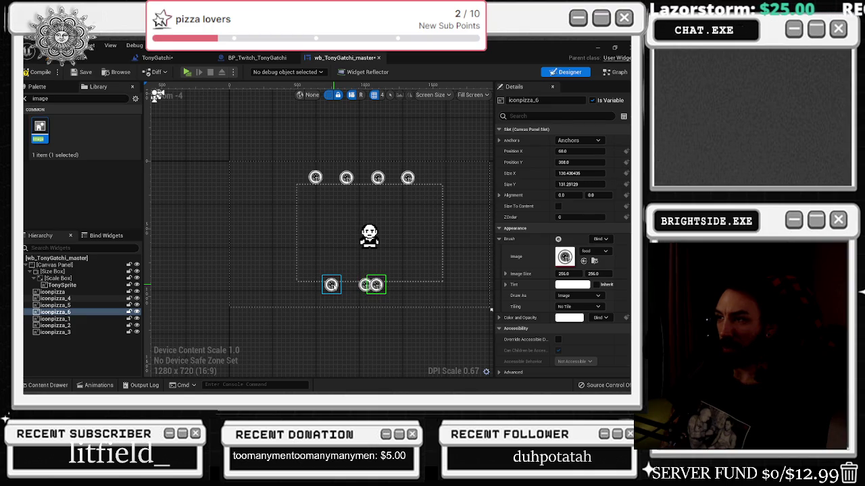
key("Right")
key("Right")
key("Right")
key("Right")
key("Right")
key("Right")
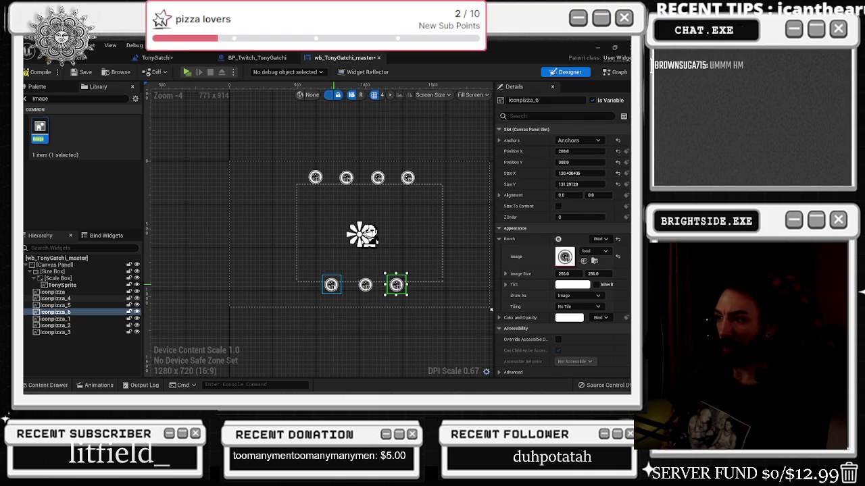
key("ctrl+d")
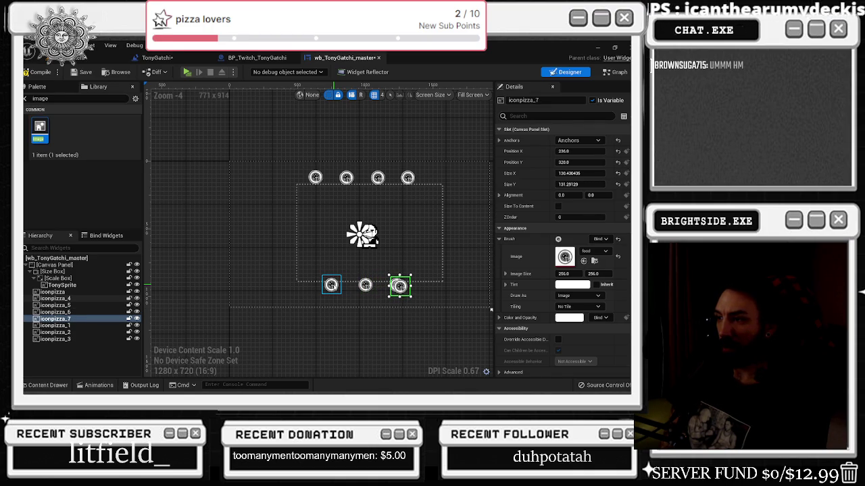
key("Right")
key("Right")
key("Right")
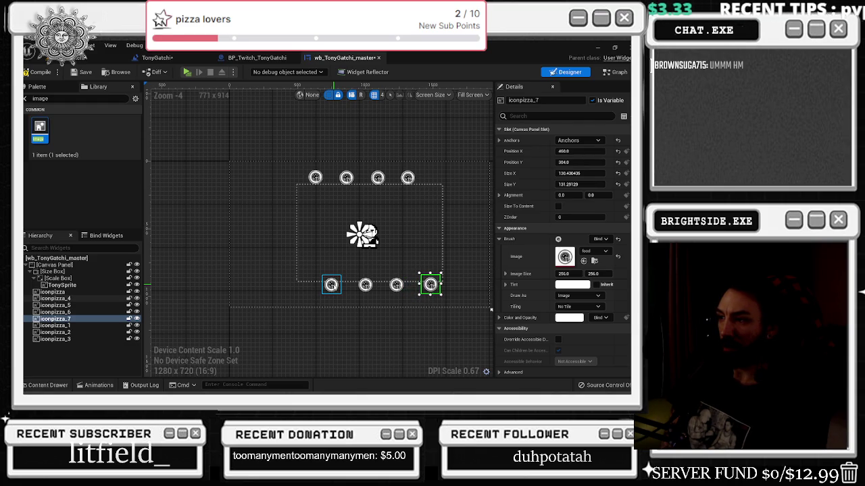
key("Left")
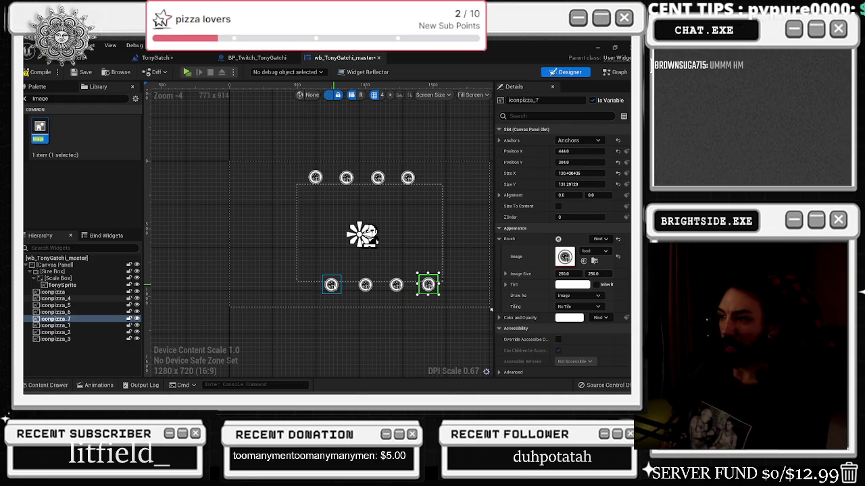
Nudge the third and rightmost bottom icons slightly right for even spacing
scroll(450, 254, "up", 2)
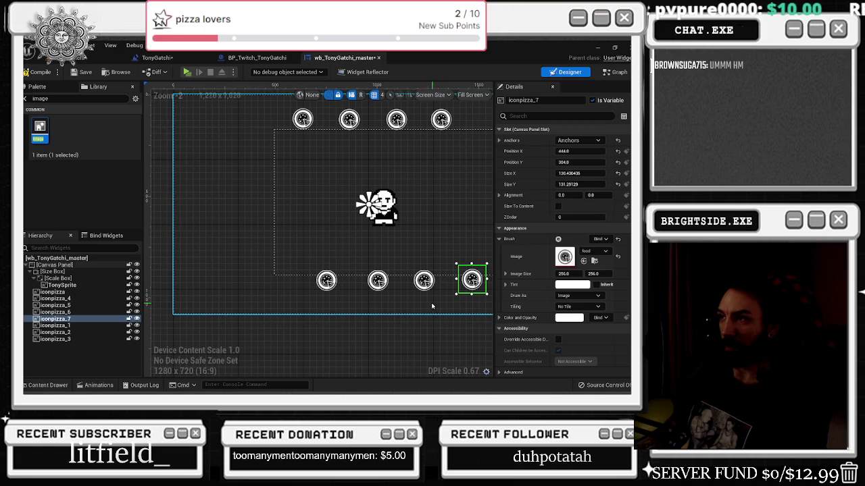
left_click_drag(451, 255, 403, 307)
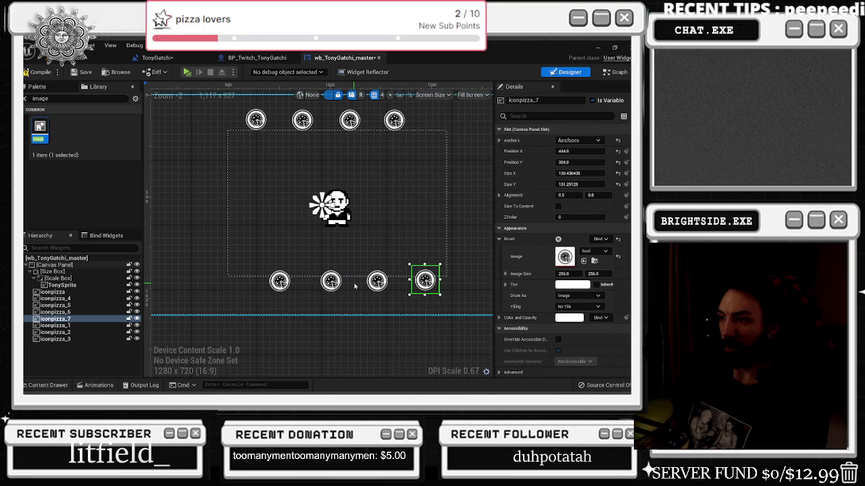
left_click(377, 280)
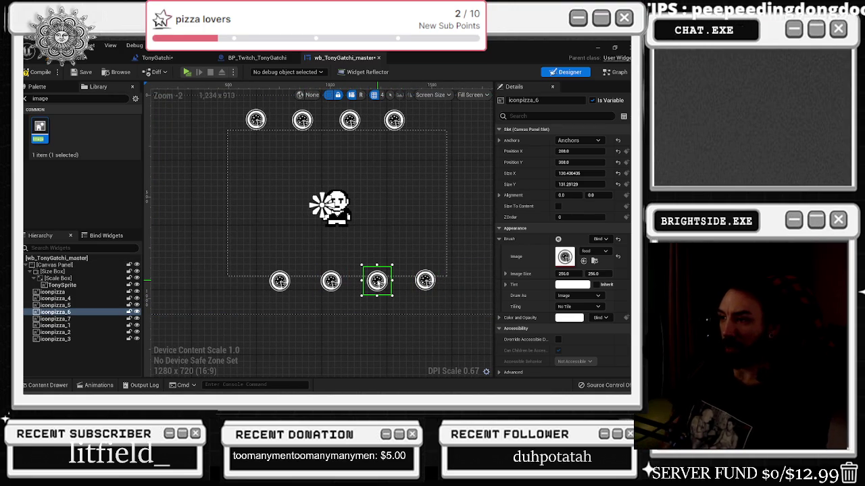
left_click(425, 280)
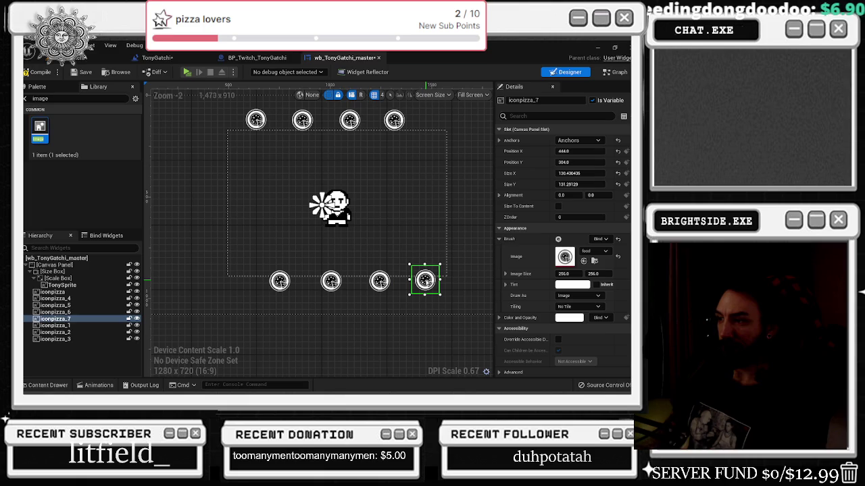
left_click_drag(425, 280, 429, 282)
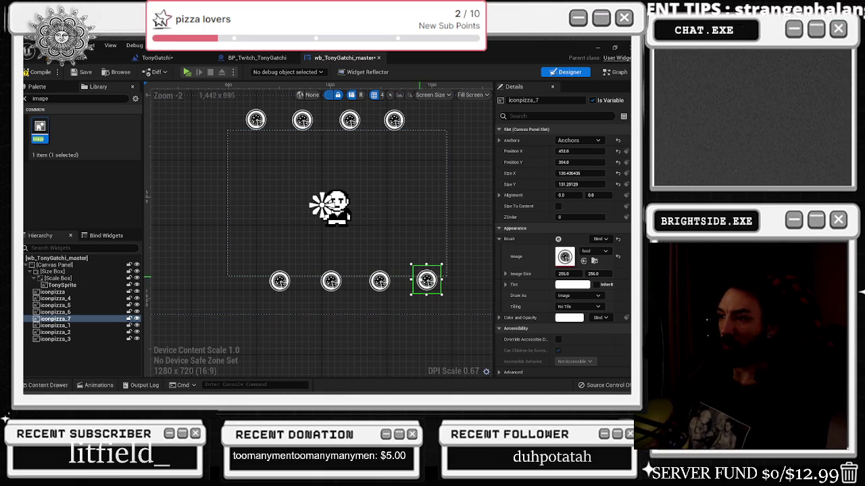
left_click(379, 281)
left_click_drag(380, 281, 381, 280)
Check the spacing by selecting each bottom-row icon in turn, including iconpizza_6
left_click(464, 235)
scroll(464, 243, "down", 2)
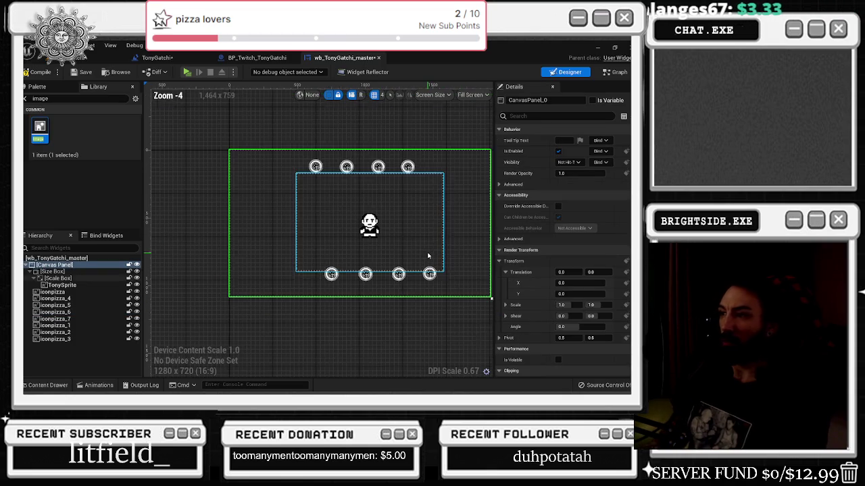
scroll(477, 245, "down", 2)
scroll(477, 246, "up", 1)
mouse_move(477, 246)
left_mouse_down()
mouse_move(399, 239)
mouse_move(437, 236)
left_mouse_up()
scroll(391, 240, "up", 2)
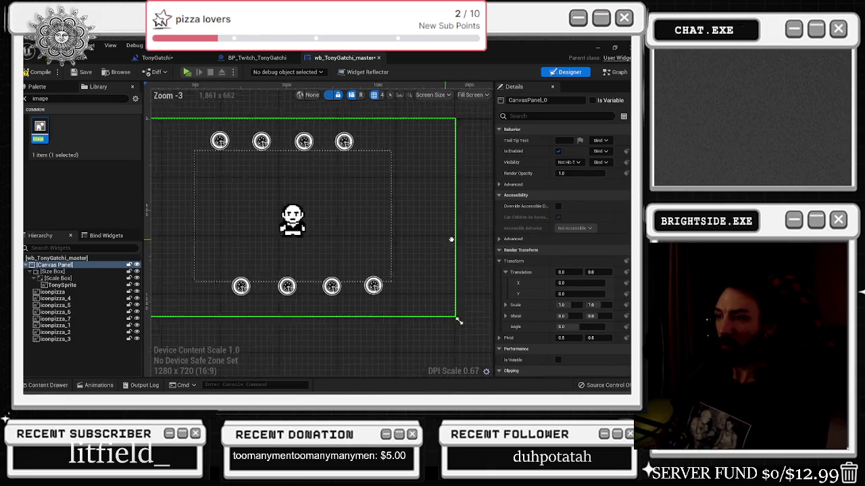
scroll(405, 236, "down", 1)
left_click(339, 282)
left_click(373, 282, "ctrl")
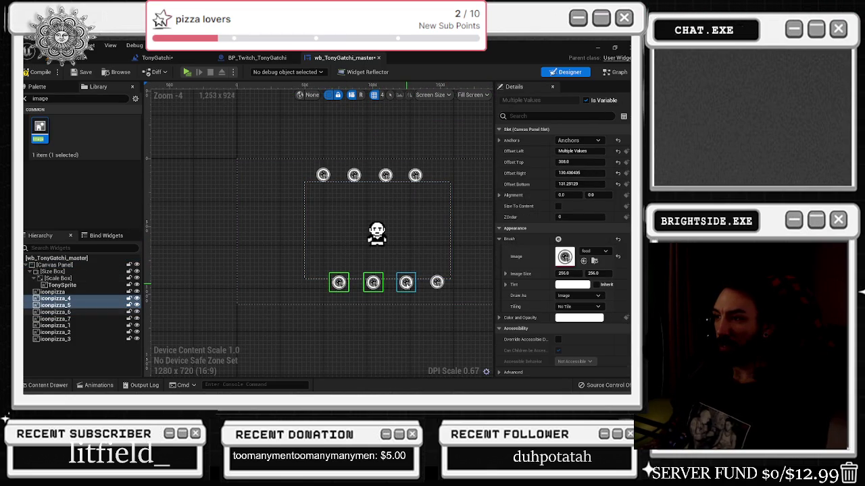
left_click(373, 283)
left_click(406, 282)
left_click(437, 282)
Select the second top icon iconpizza_1 and bring up the Tonygatchi assets in the Content Drawer
left_click(323, 174)
left_click(354, 175)
left_click(385, 175)
left_click(415, 175)
left_click(354, 175)
left_click(48, 385)
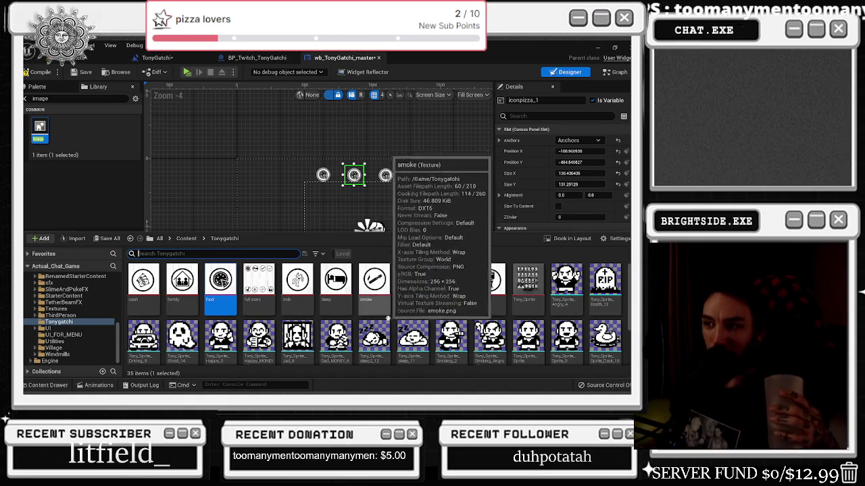
Give iconpizza_1 the sleep texture and iconpizza_2 the smoke texture
left_click(336, 283)
key("ctrl+space")
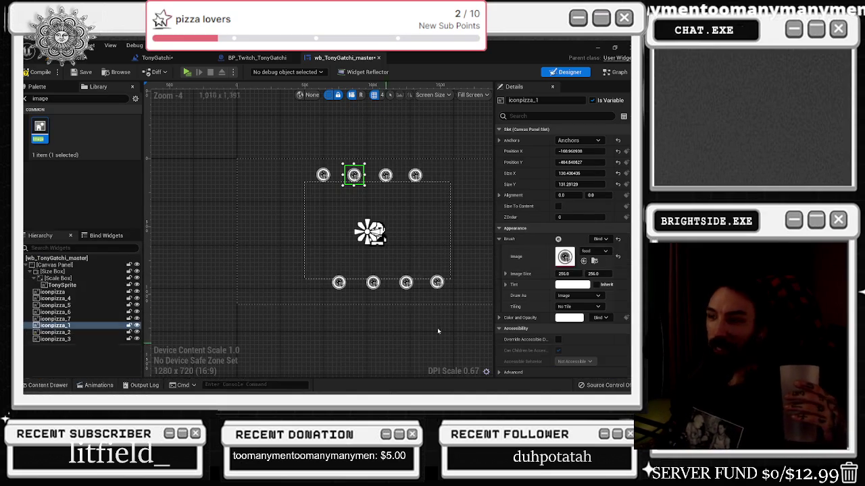
left_click(46, 385)
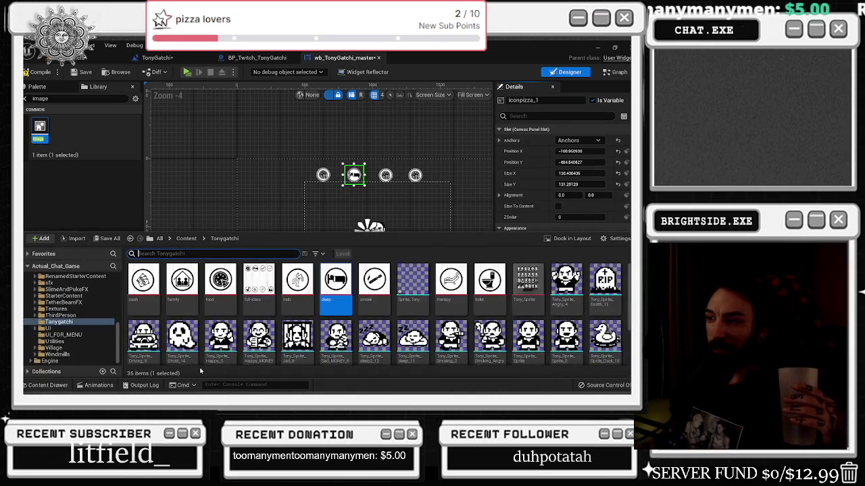
left_click(385, 175)
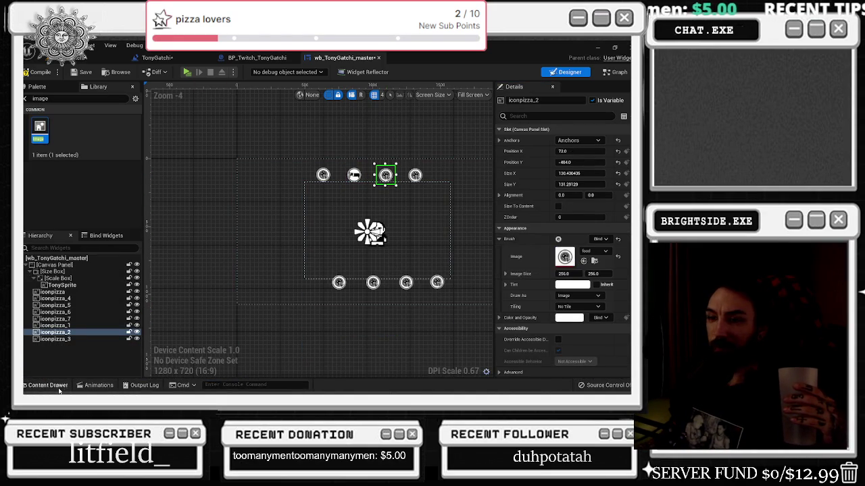
left_click(59, 389)
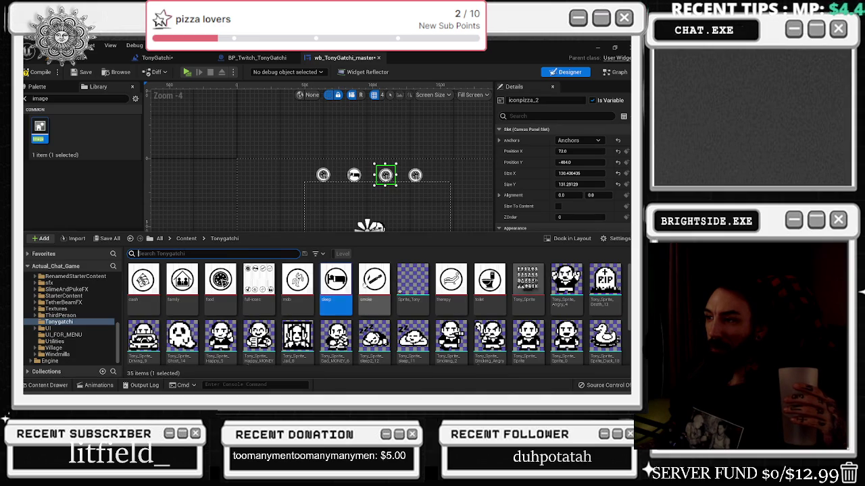
key("Right")
left_click(47, 385)
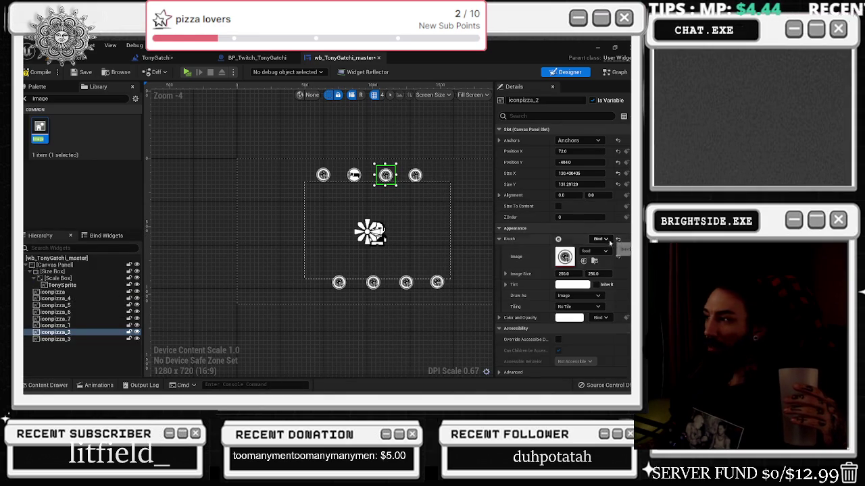
left_click(584, 260)
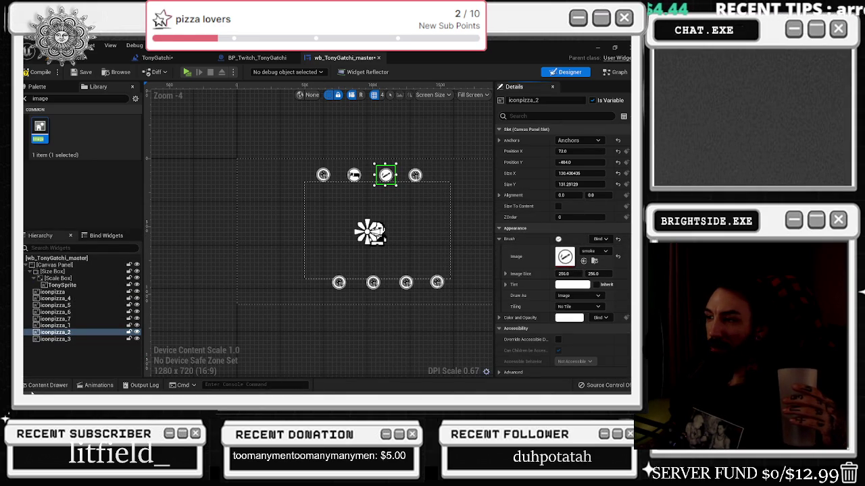
Set the toilet texture as the bottom-left icon's image
left_click(31, 389)
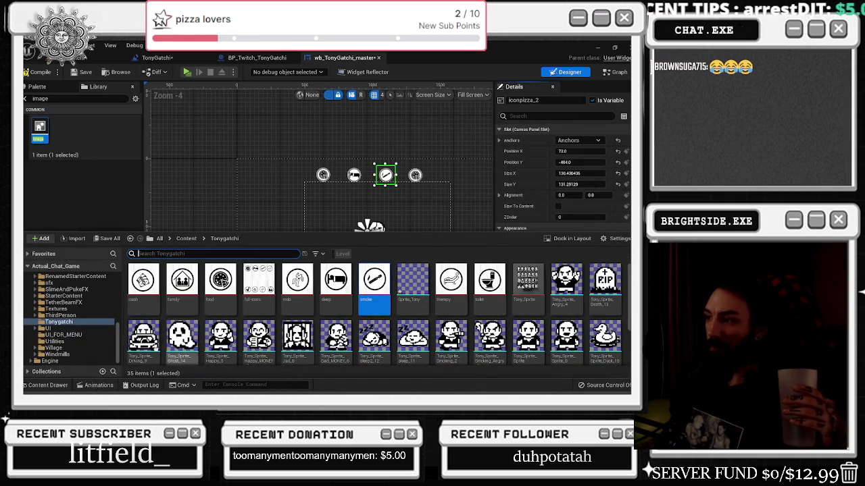
left_click(53, 386)
left_click(52, 386)
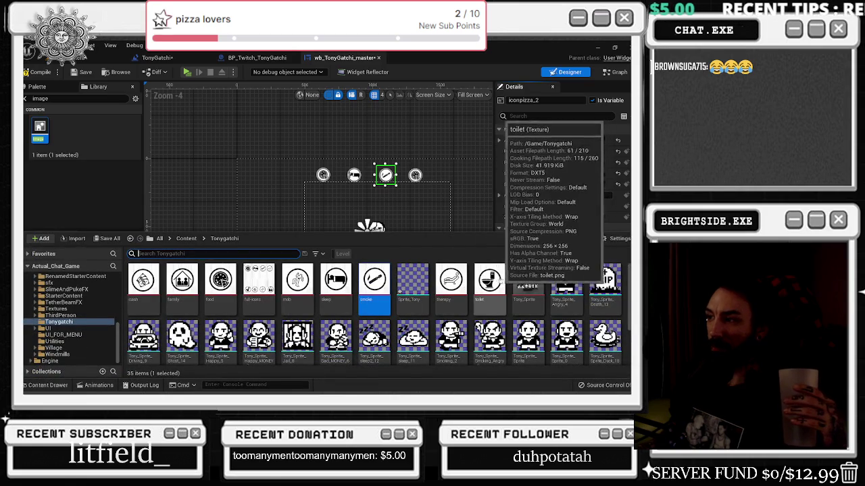
left_click(414, 175)
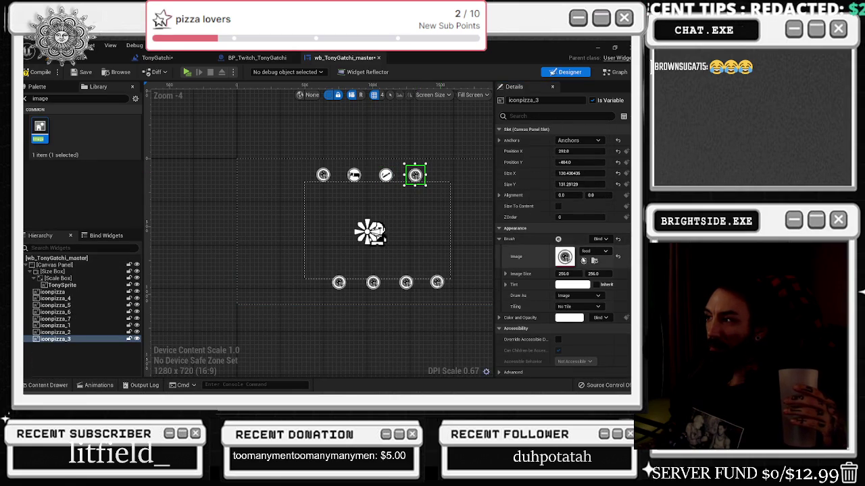
left_click(56, 298)
left_click(48, 385)
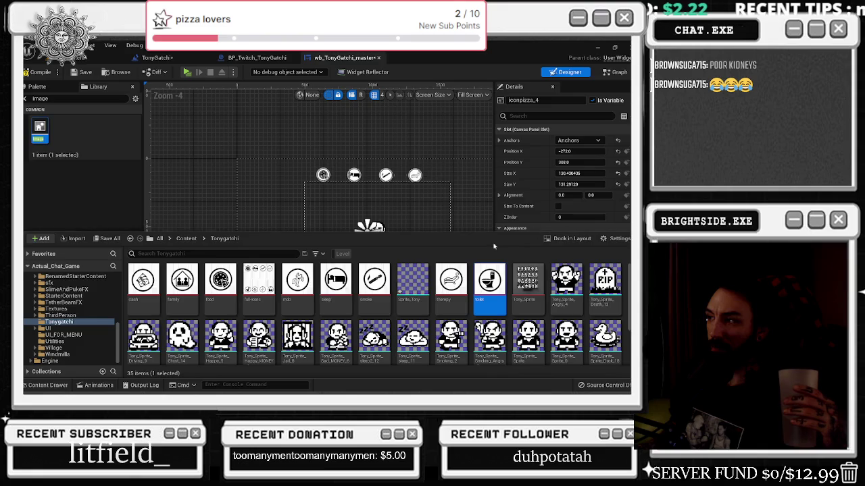
left_click(73, 385)
Give iconpizza_5 the cash texture and the third bottom icon the mob texture
left_click(584, 260)
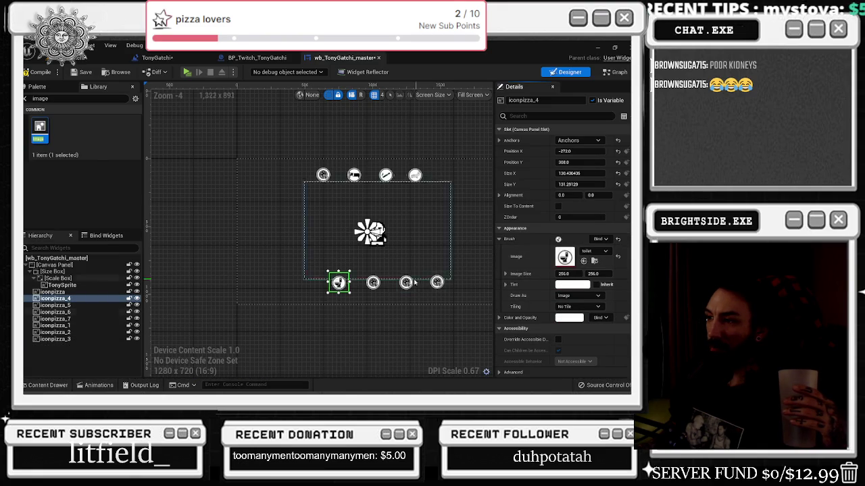
left_click(365, 287)
left_click(48, 385)
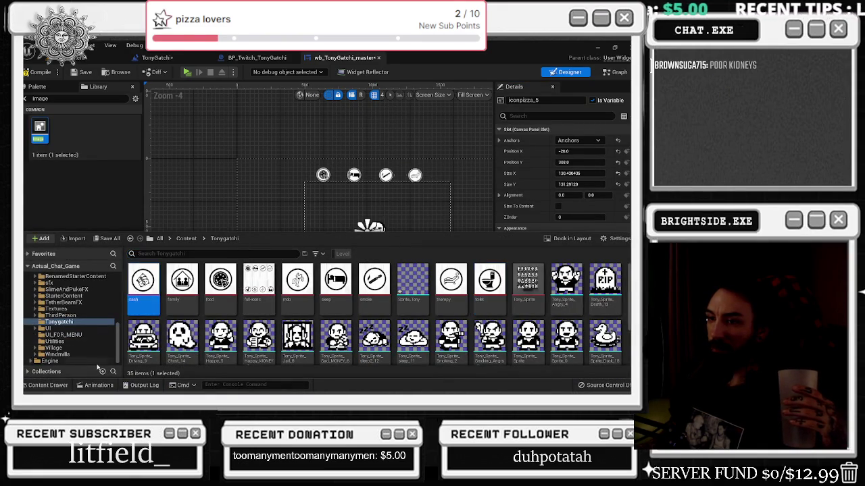
key("ctrl+space")
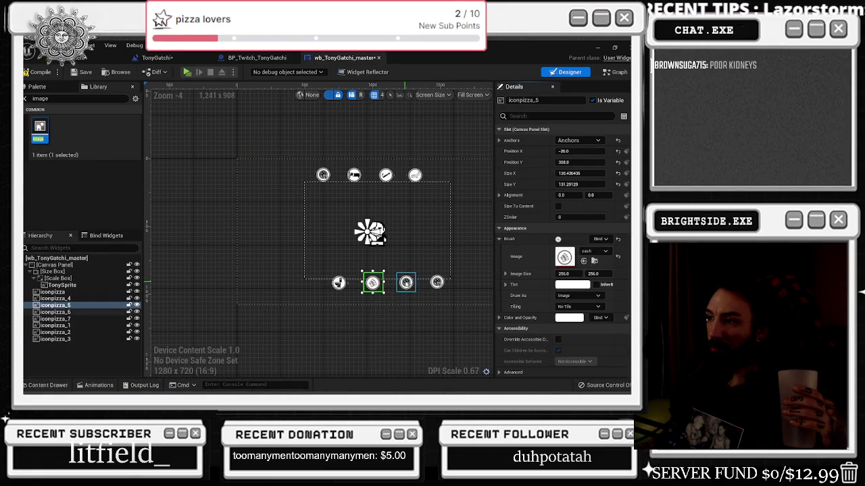
left_click(55, 312)
key("ctrl+space")
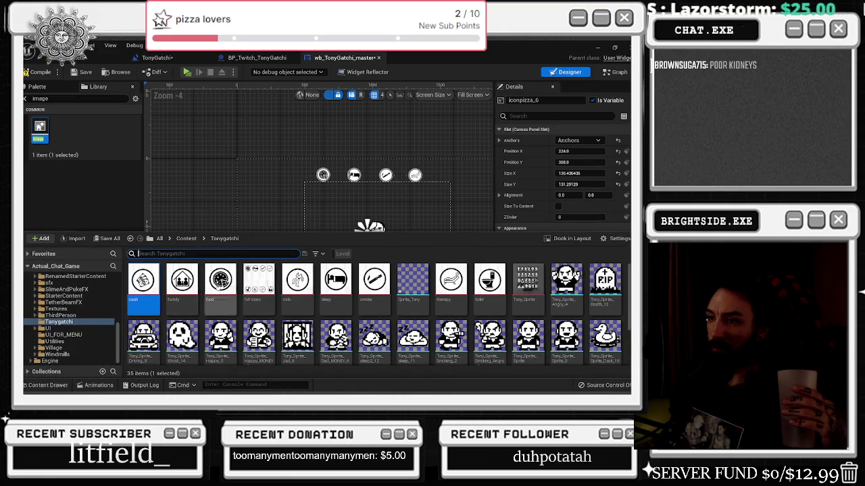
key("Right")
key("Right")
key("Right")
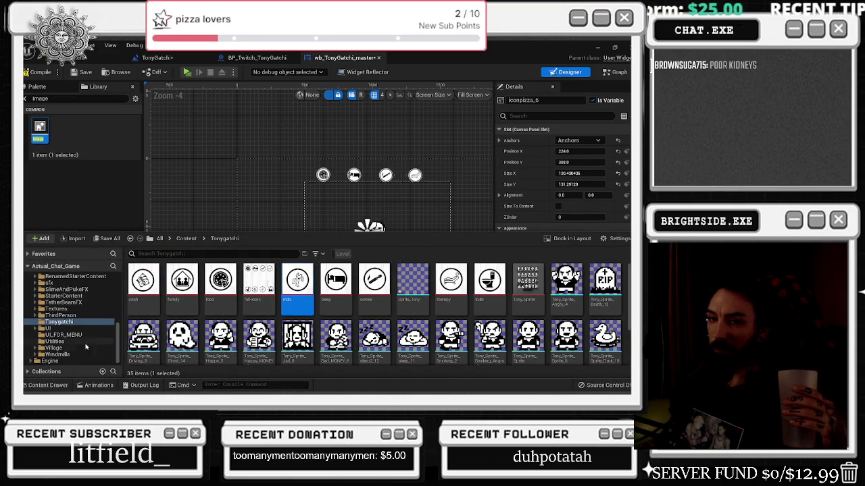
left_click(58, 389)
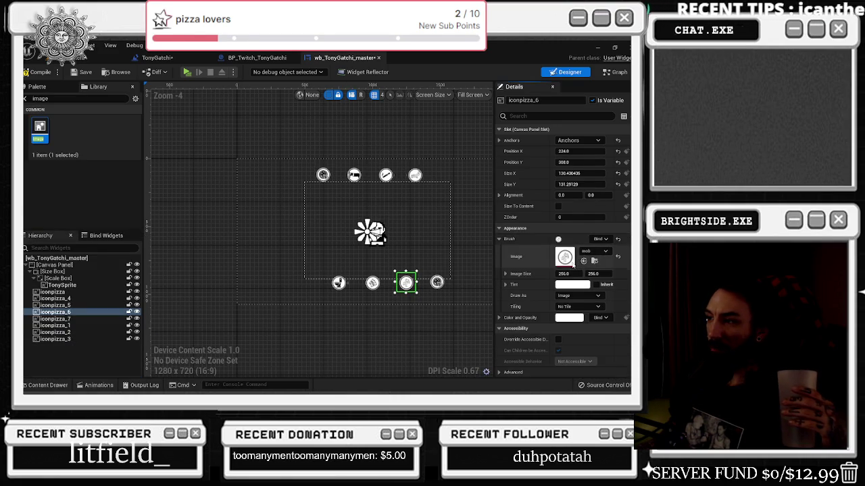
Assign a Tonygatchi texture to the rightmost bottom icon's Brush image
left_click(437, 282)
left_click(47, 385)
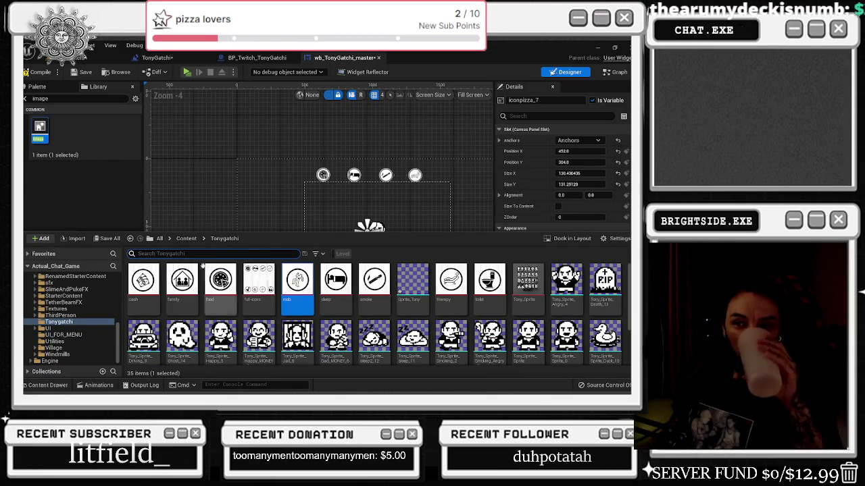
left_click_drag(220, 280, 585, 262)
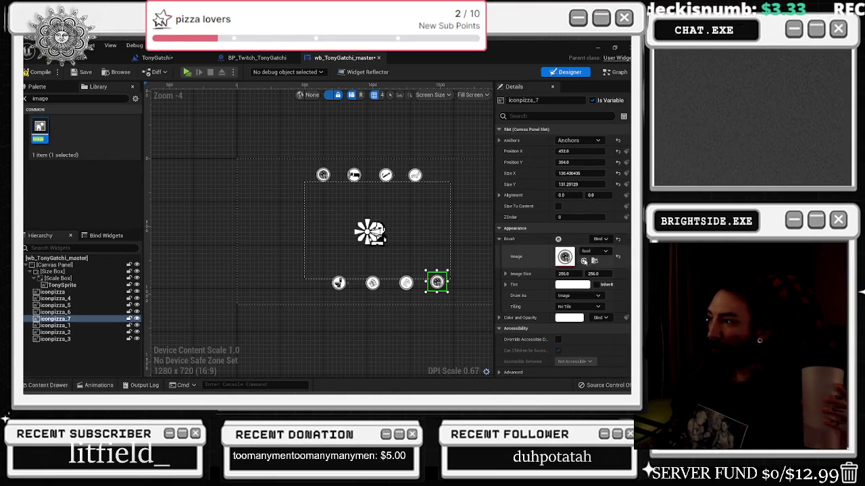
left_click(462, 174)
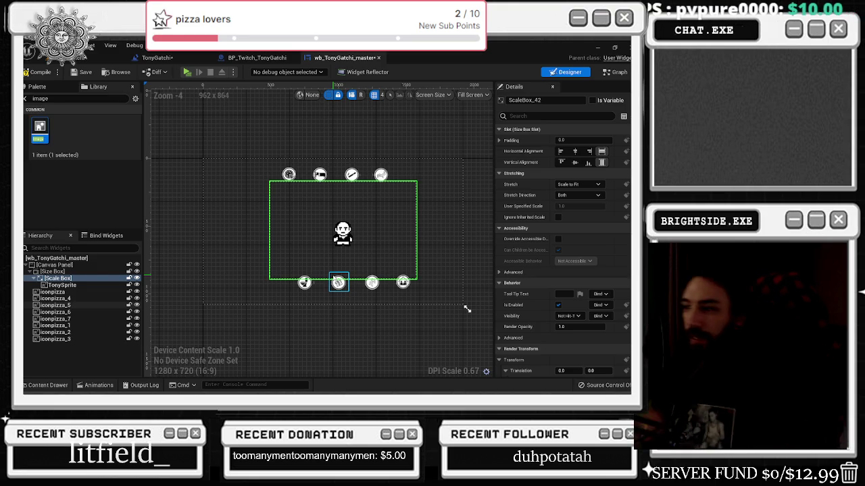
Select the two right-hand top icons and centre the layout in the Designer
left_click(479, 172)
scroll(480, 172, "down", 4)
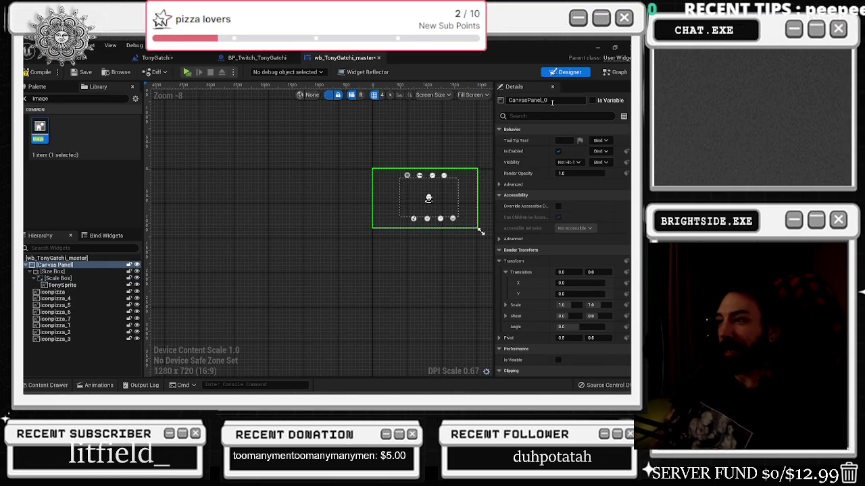
scroll(483, 204, "up", 4)
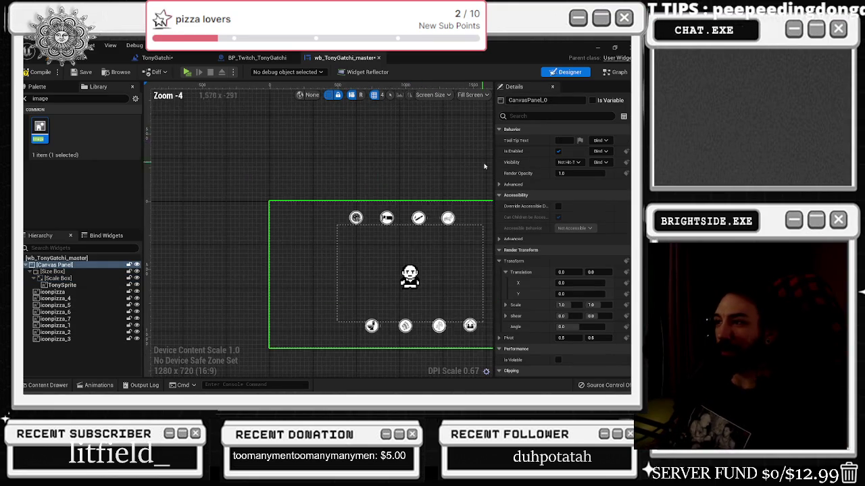
scroll(483, 203, "up", 1)
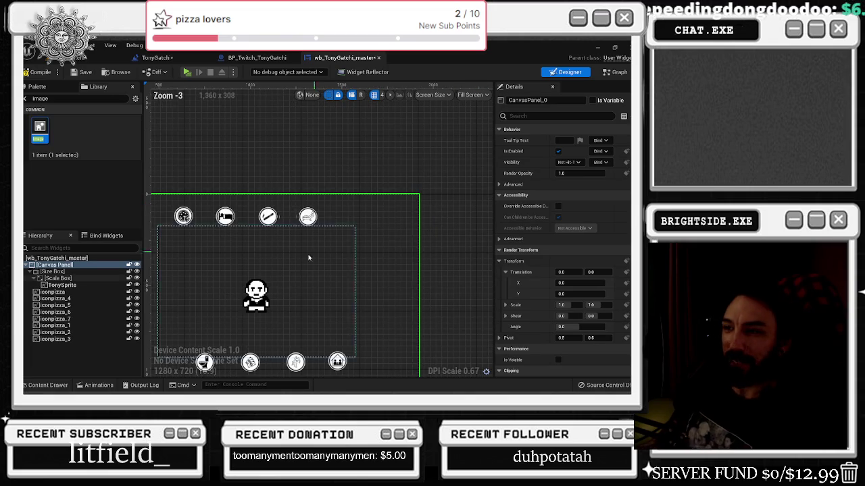
left_click(307, 216)
left_click(269, 216, "ctrl")
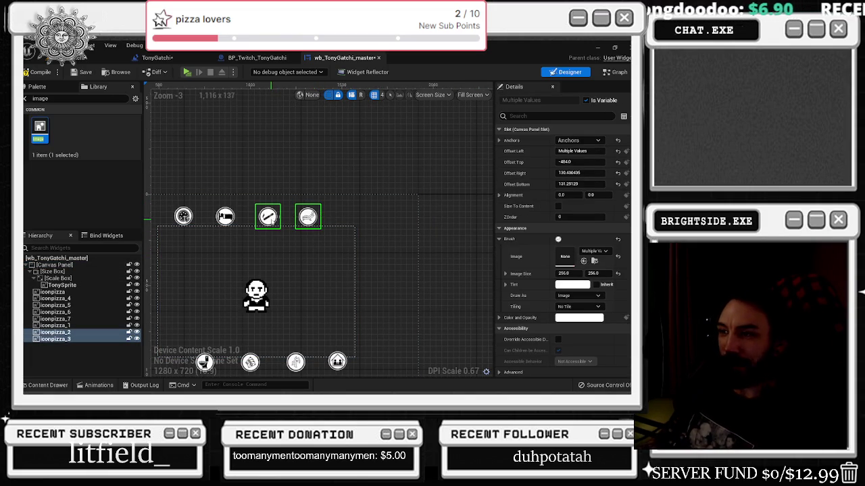
mouse_move(269, 181)
left_mouse_down()
mouse_move(347, 171)
mouse_move(326, 172)
mouse_move(322, 144)
left_mouse_up()
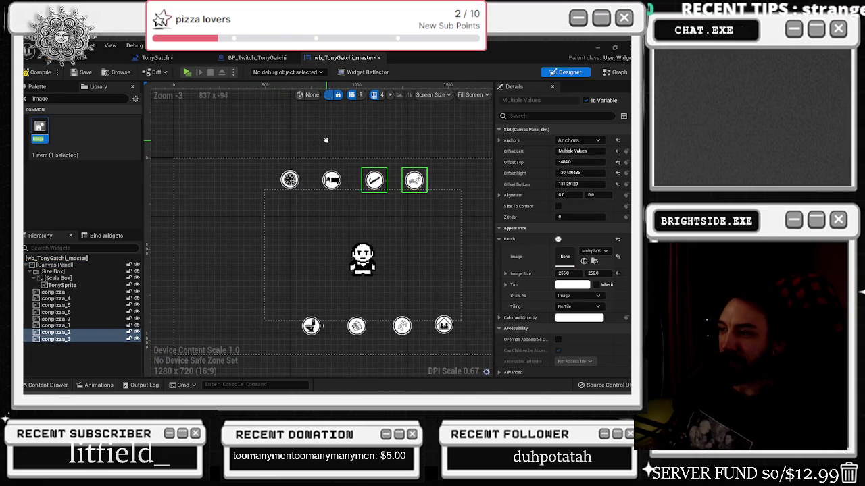
Fine-tune the food, bed, smoke and bottom-right icon positions for even spacing
left_click(310, 325)
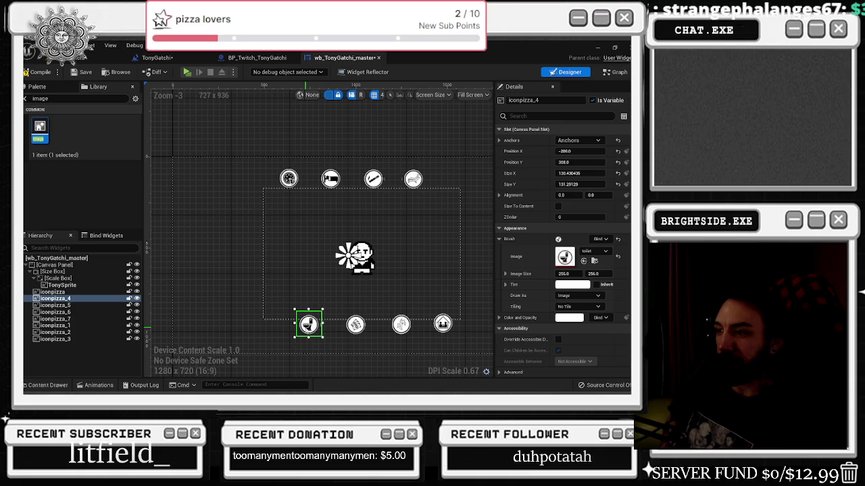
left_click(288, 179)
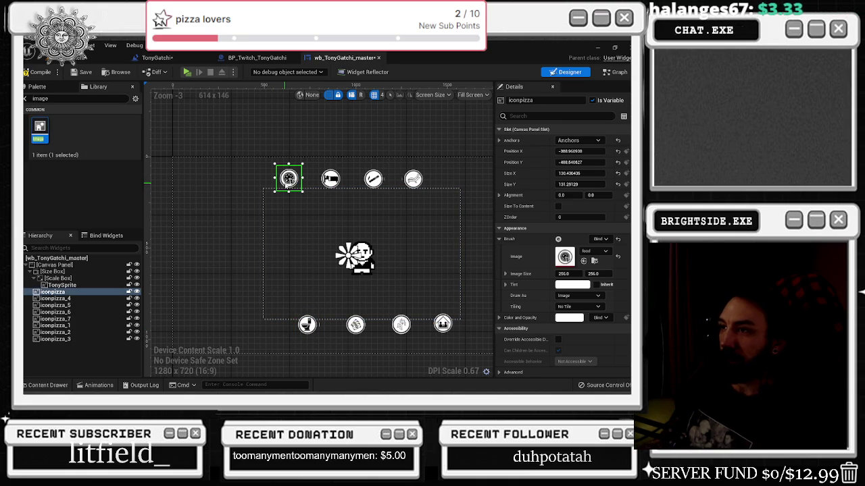
left_click_drag(285, 185, 287, 185)
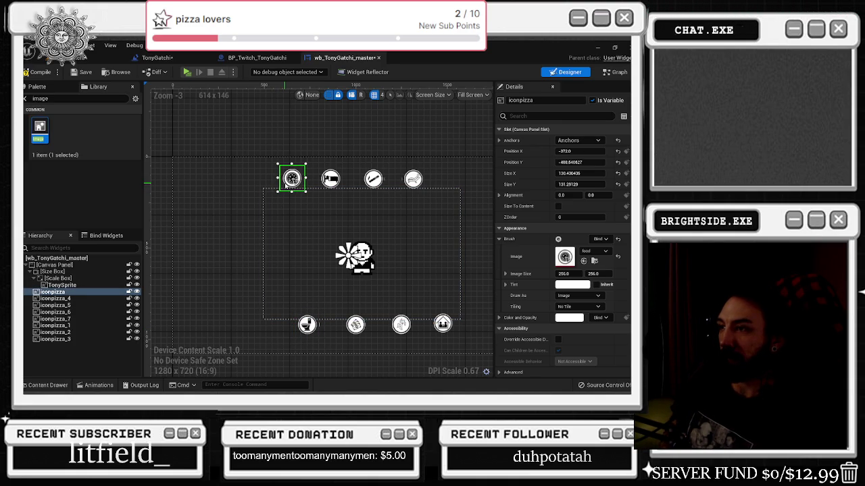
left_click(330, 179)
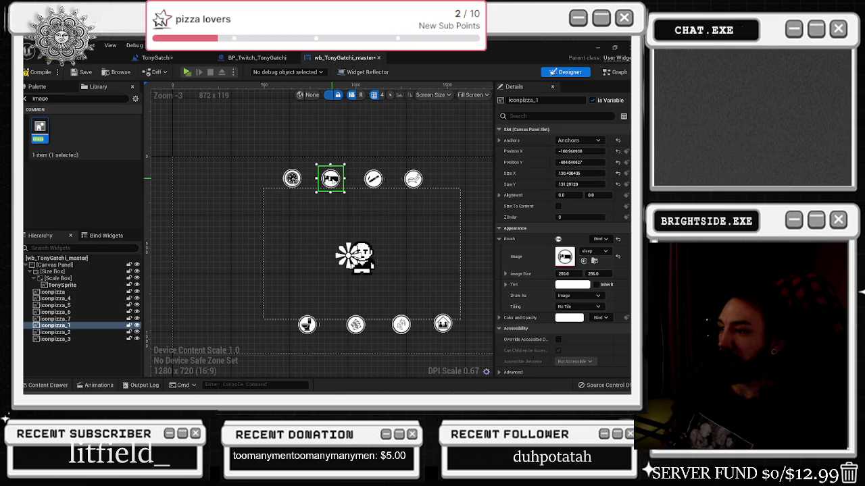
left_click(356, 325)
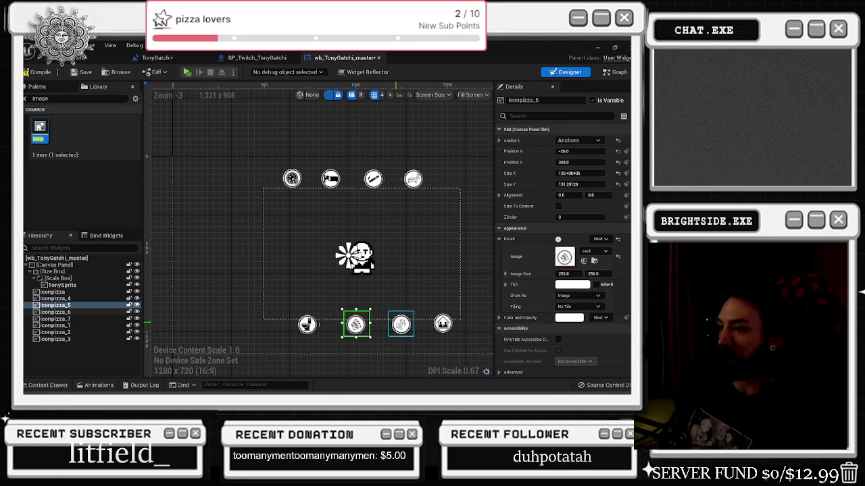
left_click_drag(401, 324, 440, 325)
left_click_drag(325, 169, 424, 181)
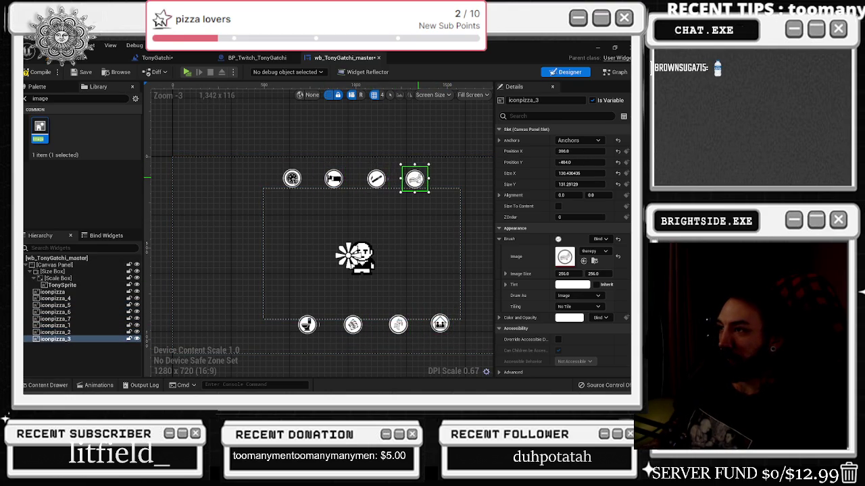
Shift all four bottom icons left together until the row is centred under Tony
left_click(439, 324)
left_click(397, 324, "ctrl")
left_click(352, 324, "ctrl")
left_click(307, 326, "ctrl")
left_click_drag(307, 326, 304, 327)
key("Left")
key("Left")
key("Left")
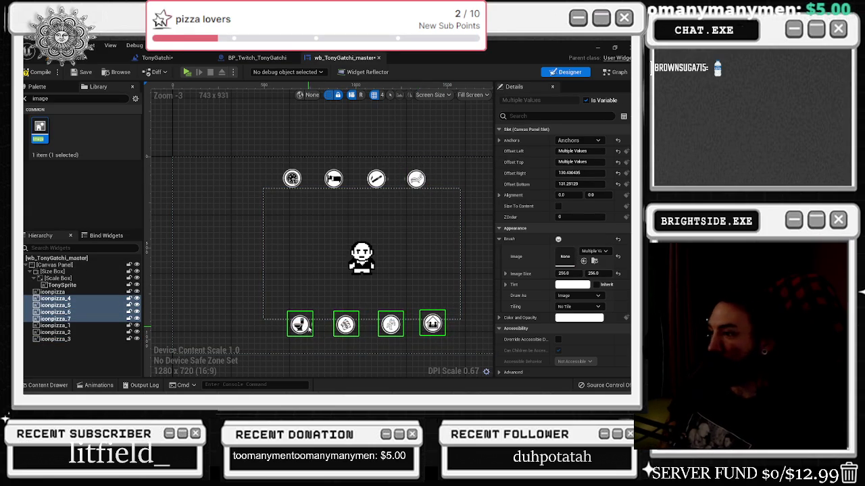
key("Left")
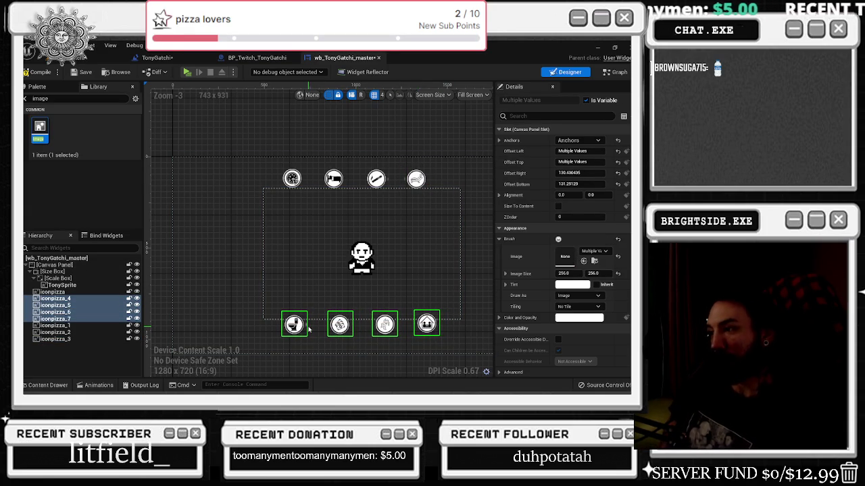
key("Right")
key("Right")
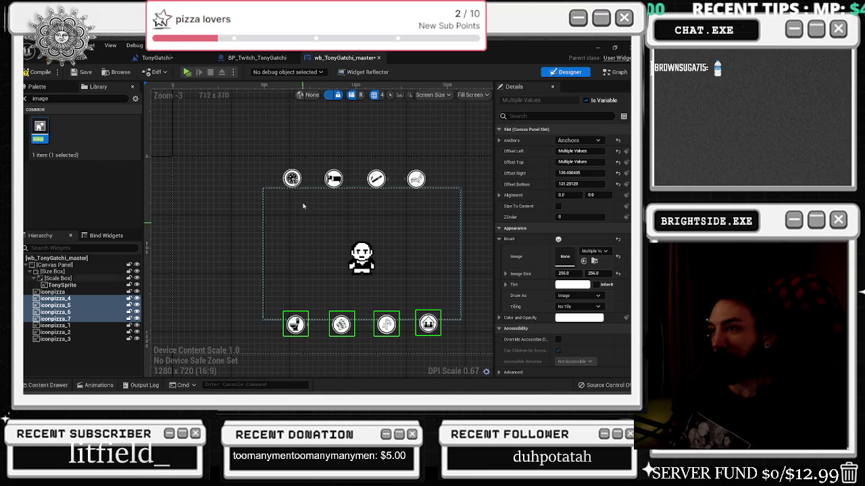
Move all four top icons together so the row is centred above Tony
left_click(292, 178)
left_click(333, 178, "ctrl")
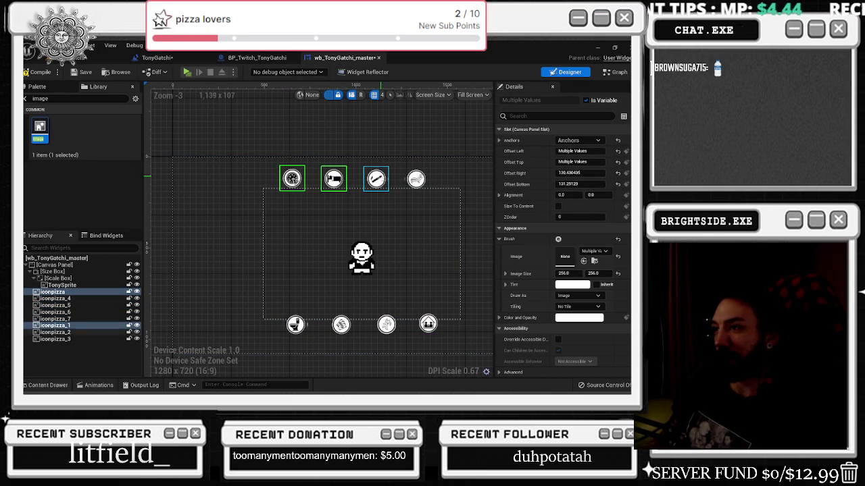
left_click(376, 178, "ctrl")
left_click(417, 178, "ctrl")
key("Right")
key("Right")
key("Right")
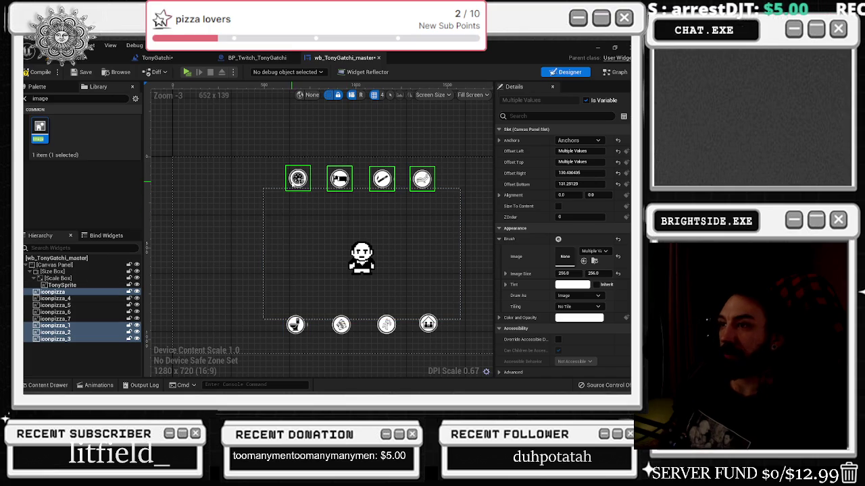
key("Left")
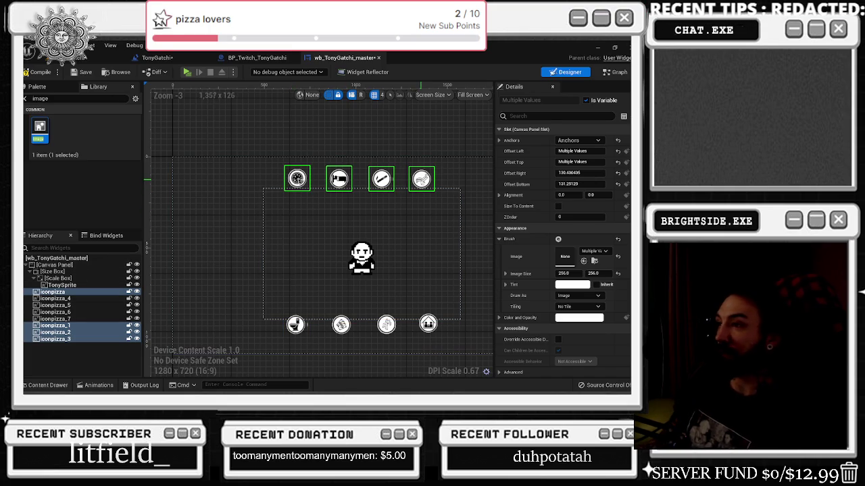
Verify the top-right, smoke and bed icon positions, then clear the selection
left_click(421, 180)
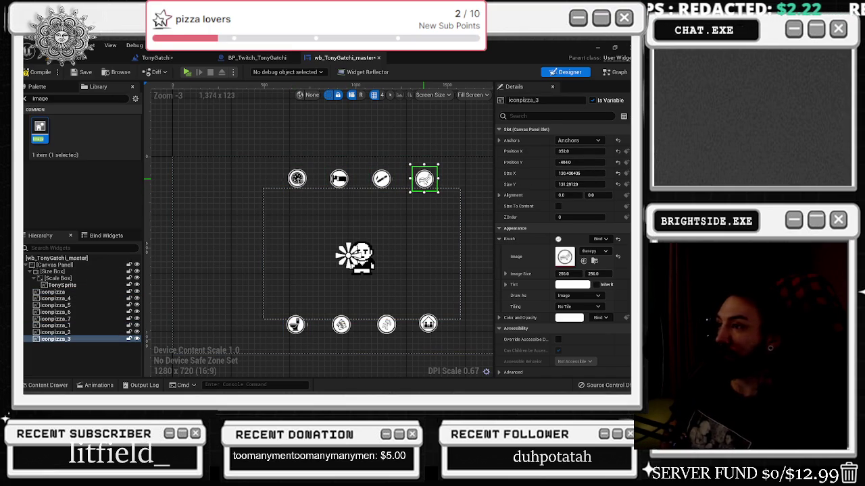
left_click(381, 178)
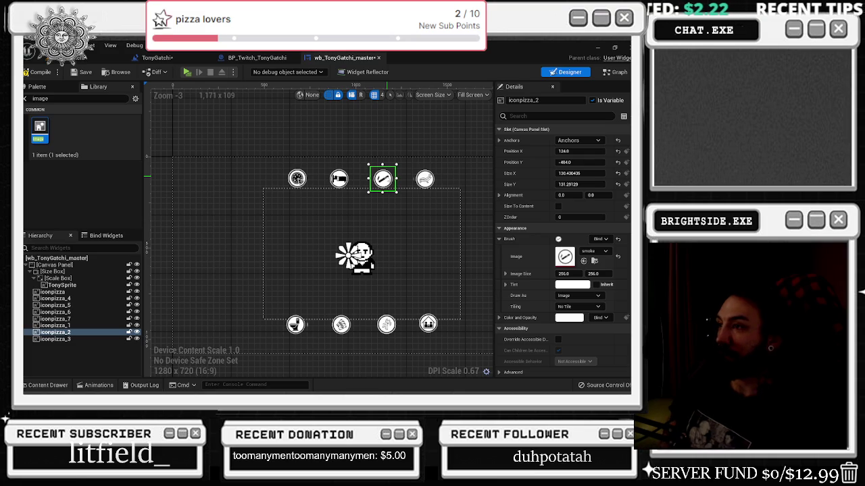
left_click(339, 178)
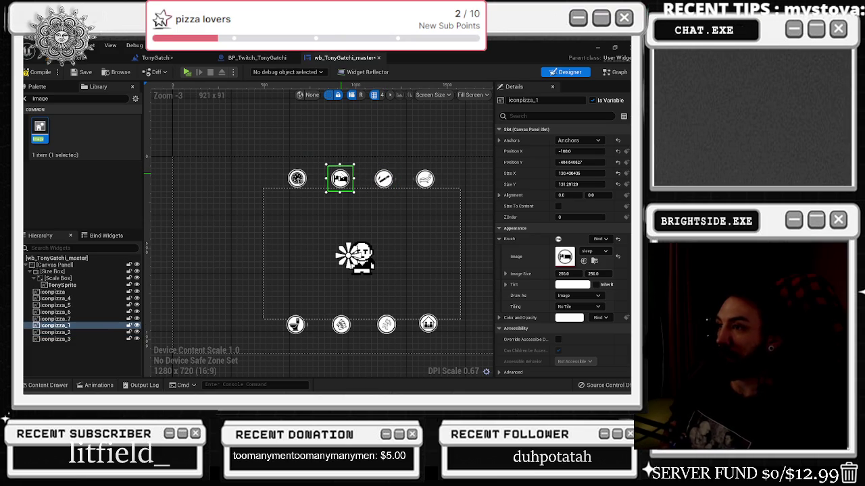
left_click(360, 154)
scroll(462, 178, "down", 4)
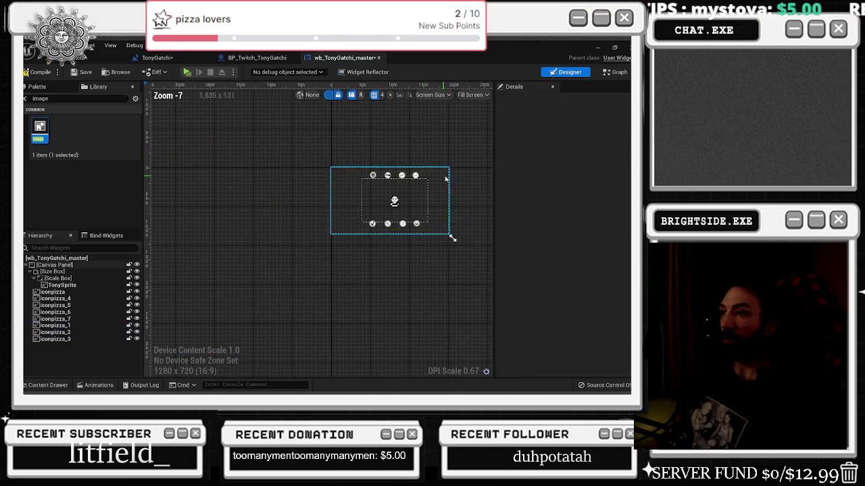
scroll(462, 177, "up", 3)
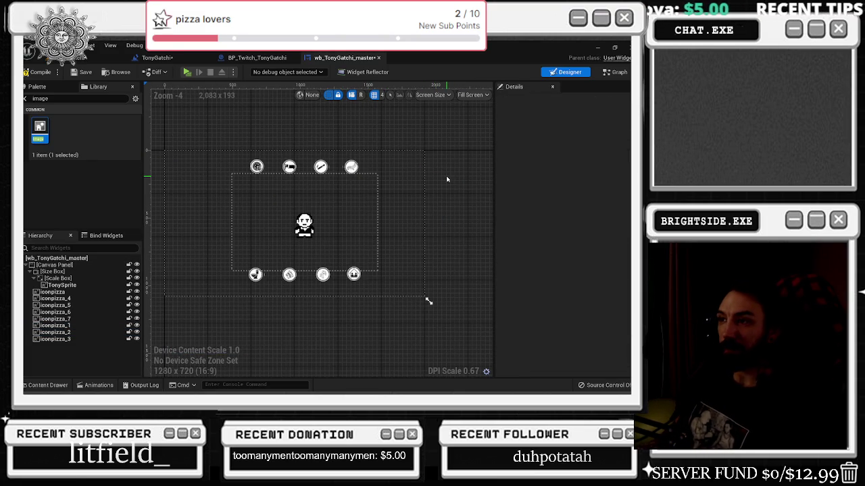
left_click(350, 166)
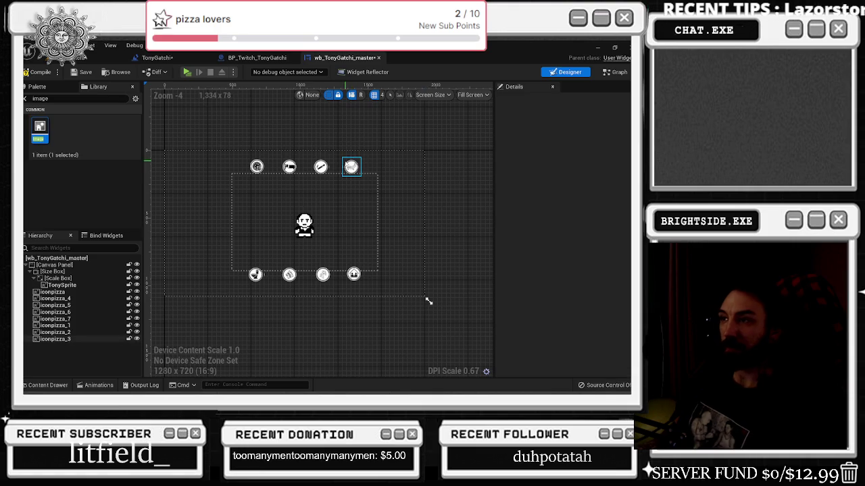
left_click(321, 166)
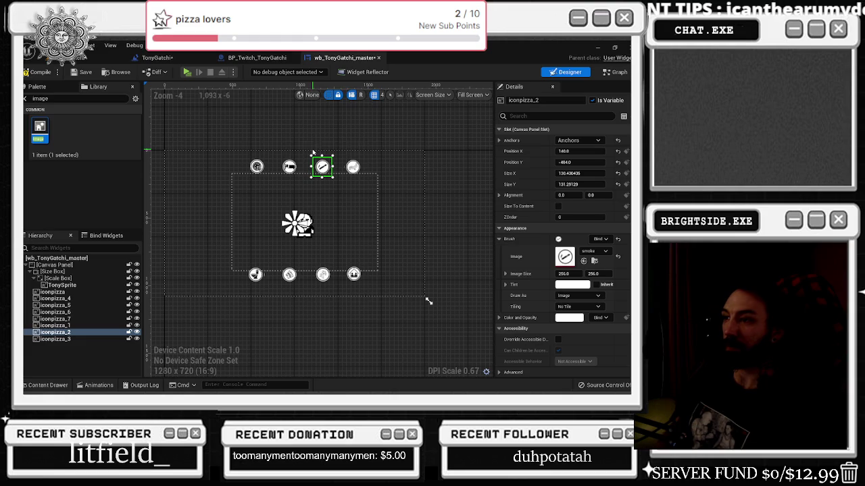
left_click(338, 232)
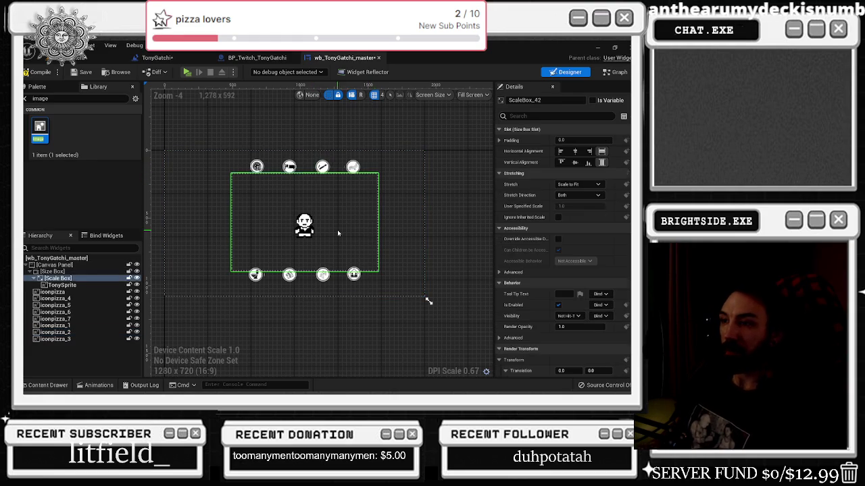
left_click(255, 274)
scroll(263, 286, "up", 5)
scroll(263, 286, "up", 3)
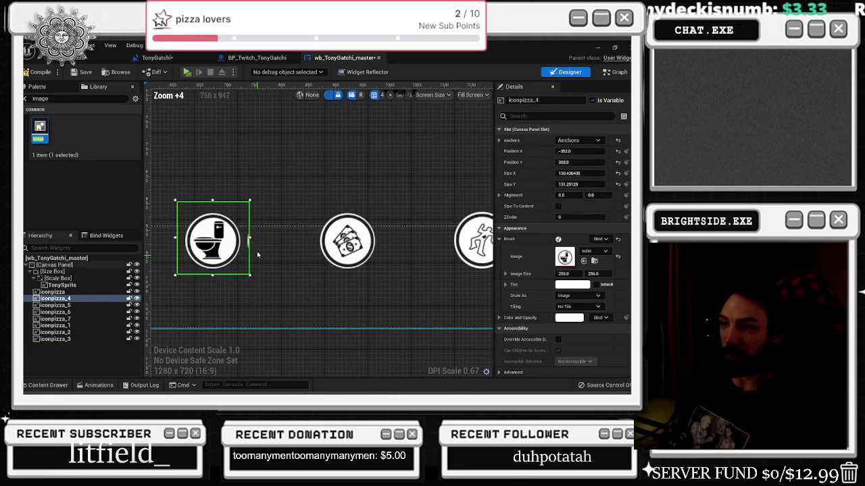
left_click_drag(251, 240, 248, 239)
key("ctrl+z")
scroll(248, 238, "down", 5)
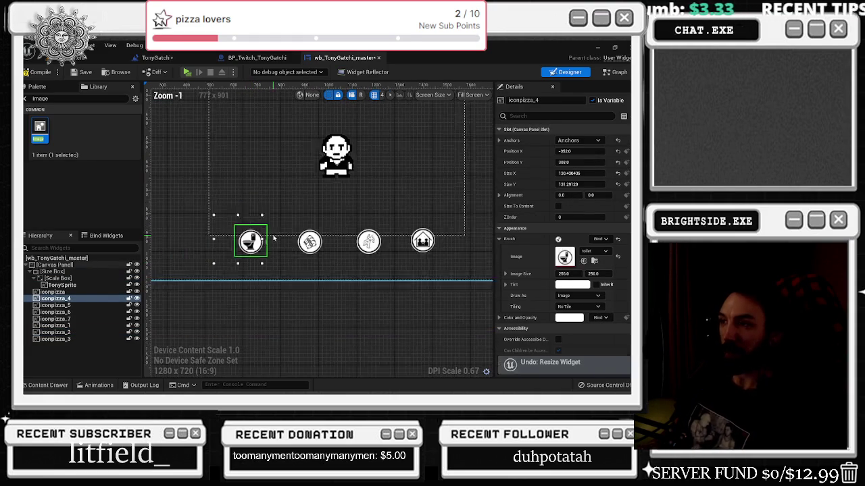
left_click(54, 292)
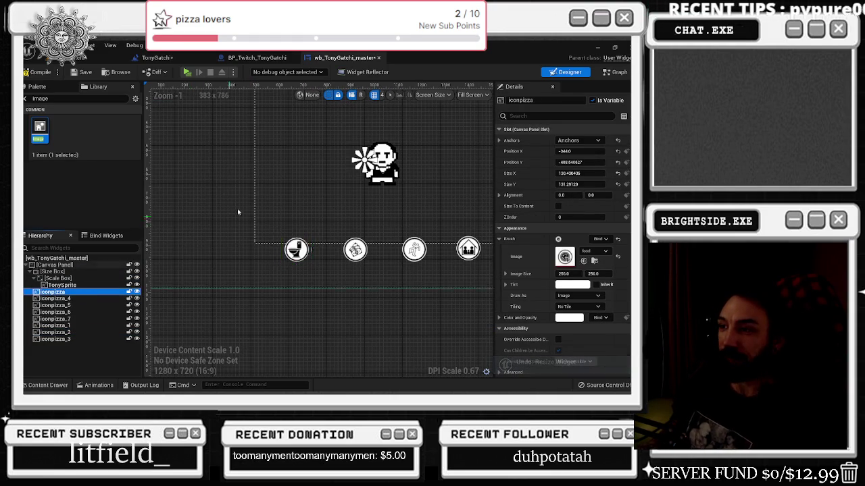
scroll(275, 166, "down", 2)
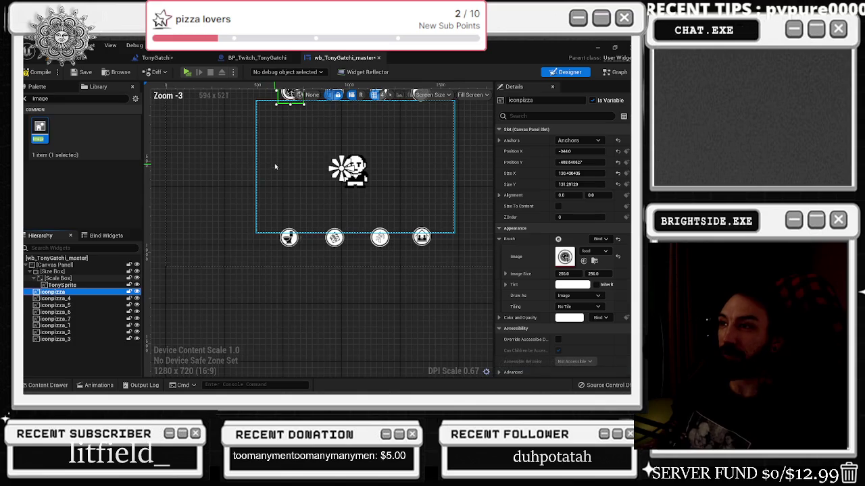
double_click(68, 299)
Finish renaming the toilet icon widget to iconToilet
key("End")
key("BackSpace")
key("BackSpace")
key("BackSpace")
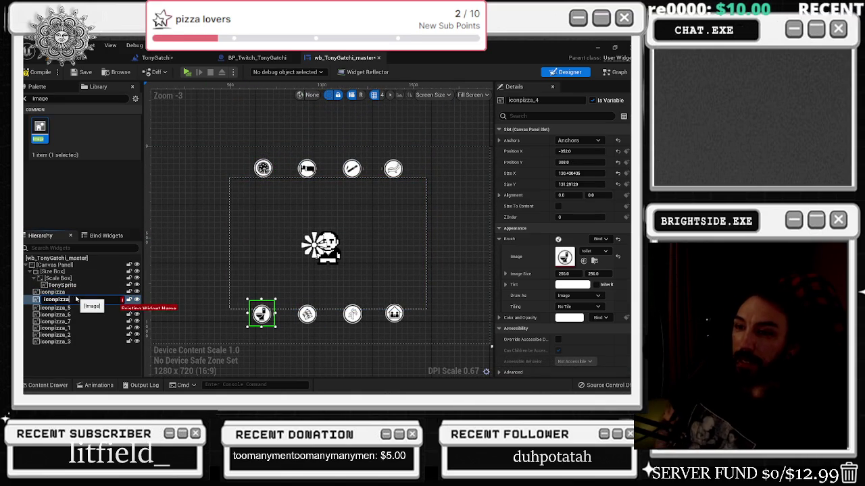
type("Toilet")
key("Return")
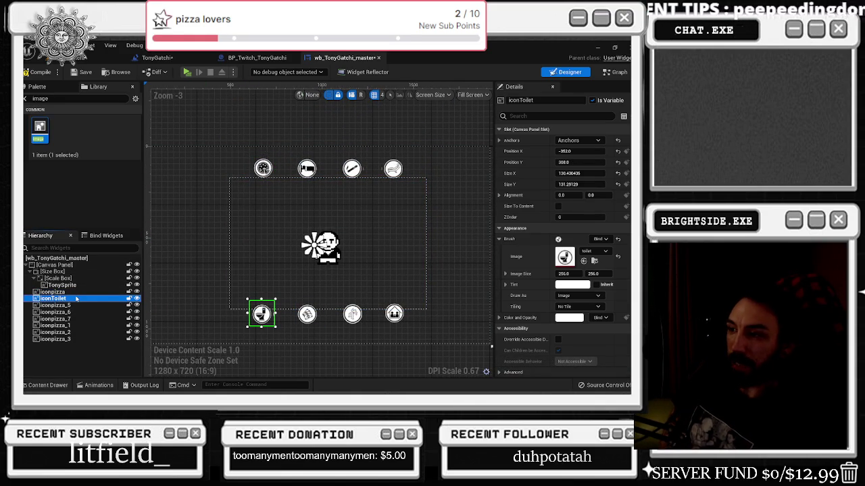
Rename the cash icon widget to iconCASH
left_click(76, 306)
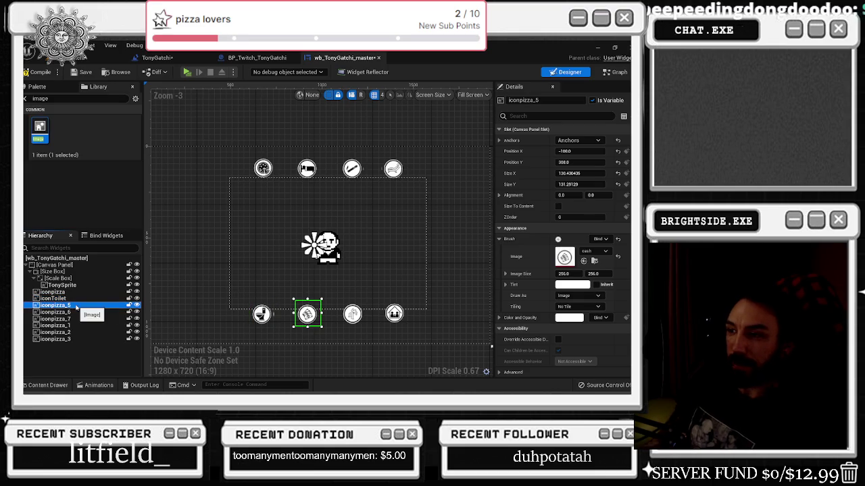
double_click(75, 306)
key("End")
key("BackSpace")
key("BackSpace")
key("BackSpace")
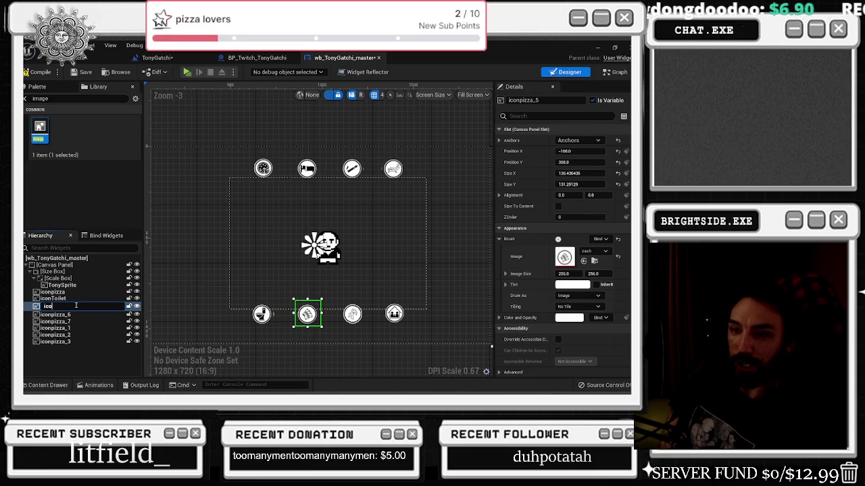
type("nCASH")
key("Return")
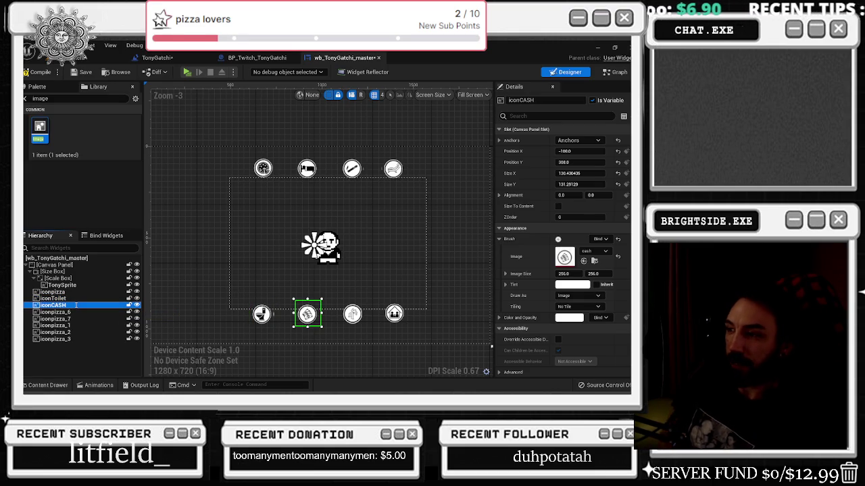
Rename the third bottom icon widget to iconMOB
left_click(74, 313)
key("F2")
key("End")
key("BackSpace")
key("BackSpace")
key("BackSpace")
type("MOB")
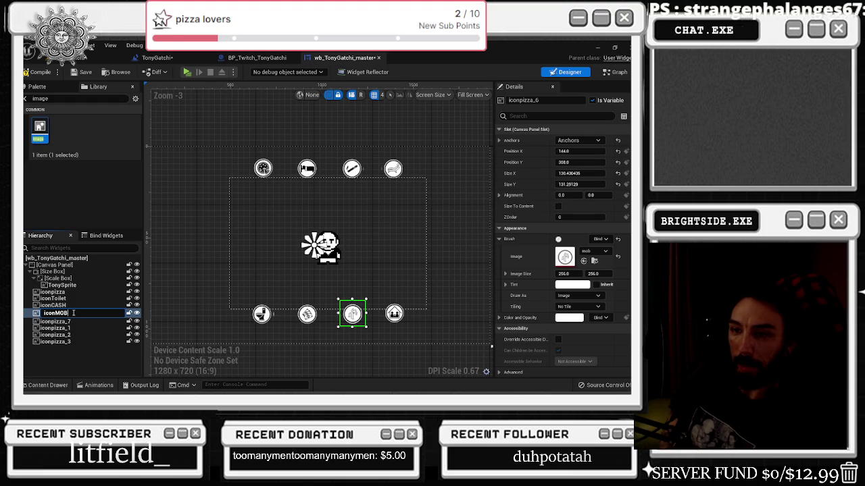
key("Return")
Rename the family icon widget to iconFAMILY
left_click(74, 320)
key("F2")
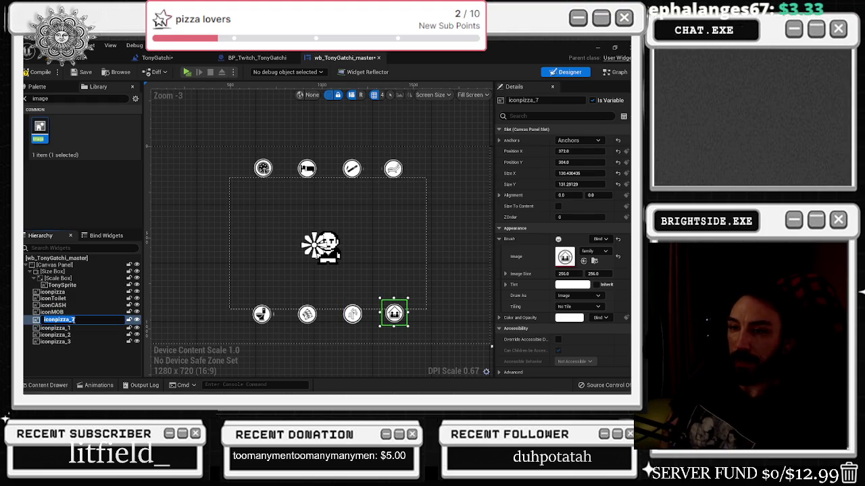
key("End")
key("BackSpace")
key("BackSpace")
key("BackSpace")
type("FAMILY")
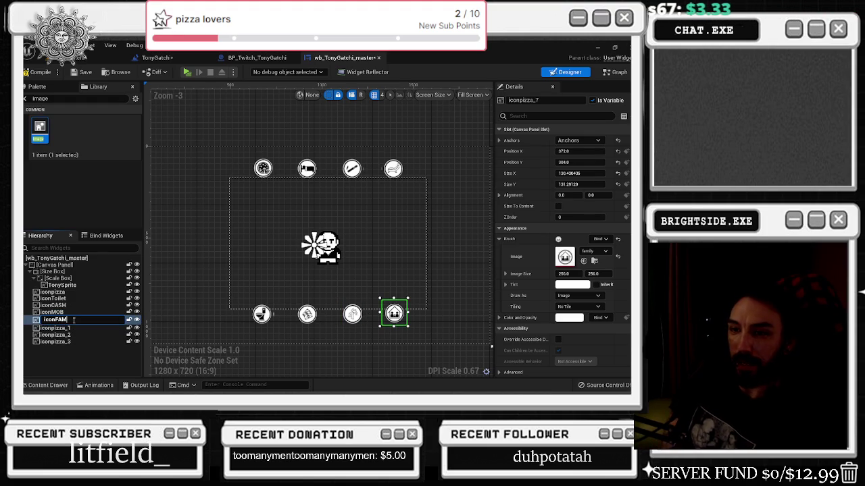
key("BackSpace")
key("BackSpace")
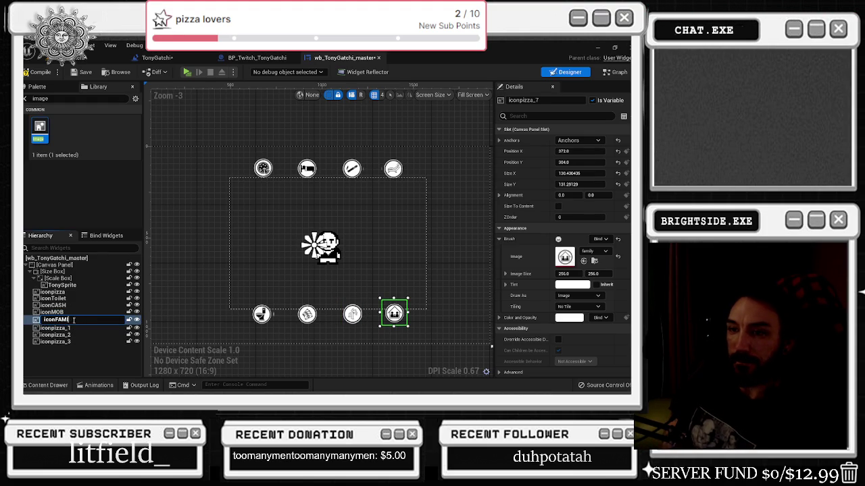
type("LY")
key("Return")
Rename iconpizza_1 to iconSLEEP
left_click(85, 326)
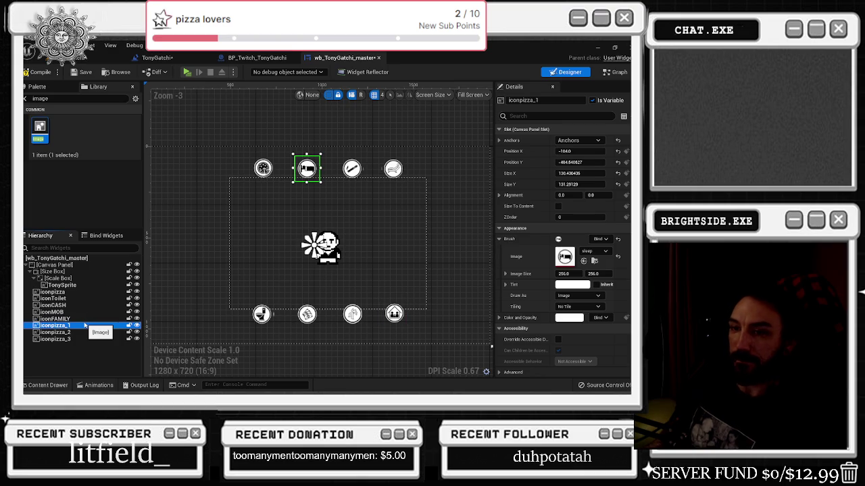
key("F2")
key("BackSpace")
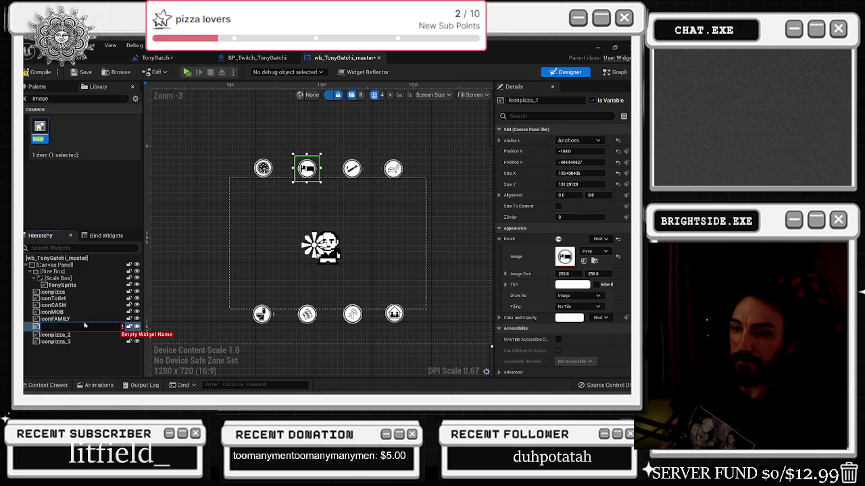
type("iconSLEEP")
key("Return")
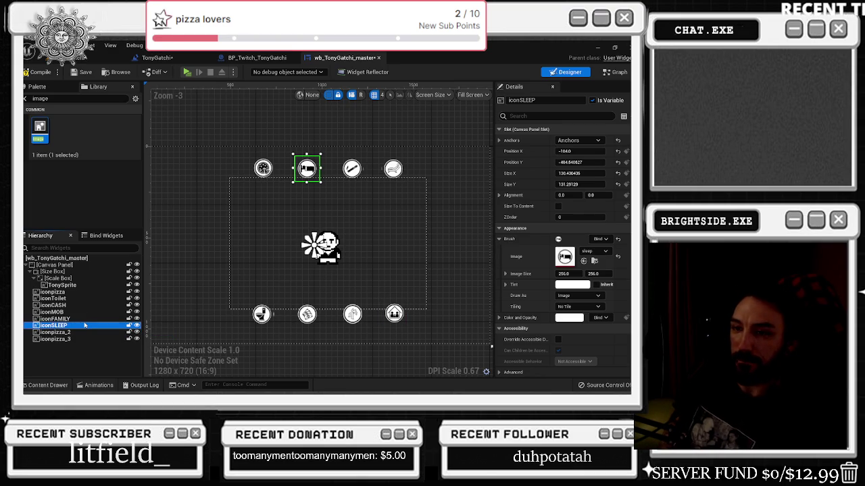
Rename iconpizza_2 to iconSMOKE
key("Down")
key("F2")
key("End")
key("BackSpace")
key("BackSpace")
key("BackSpace")
type("SMOKE")
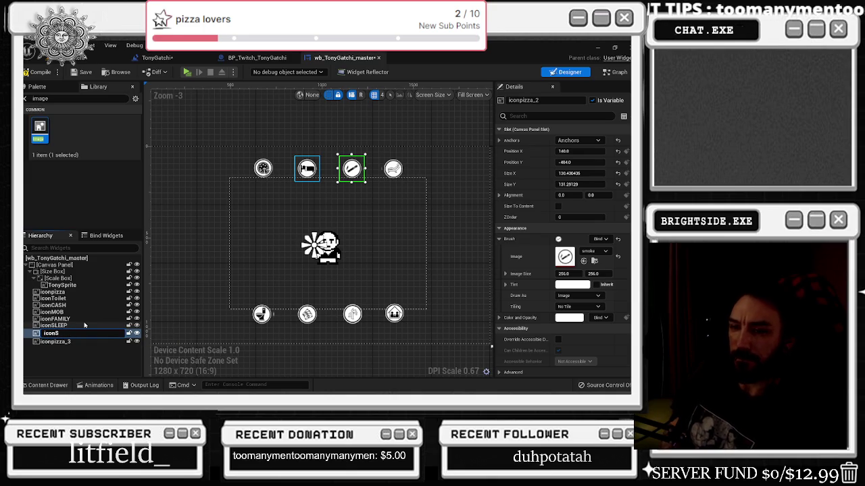
key("Return")
Rename iconpizza_3 to iconTHERAPY
key("Down")
key("F2")
key("End")
key("BackSpace")
key("BackSpace")
key("BackSpace")
type("THERAPY")
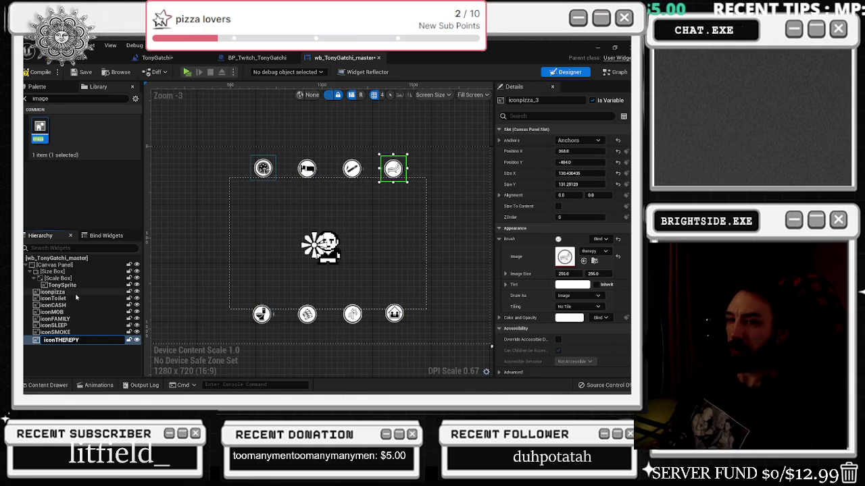
key("Return")
Rename the iconpizza food widget to iconPIZA, then select the Canvas Panel
left_click(76, 292)
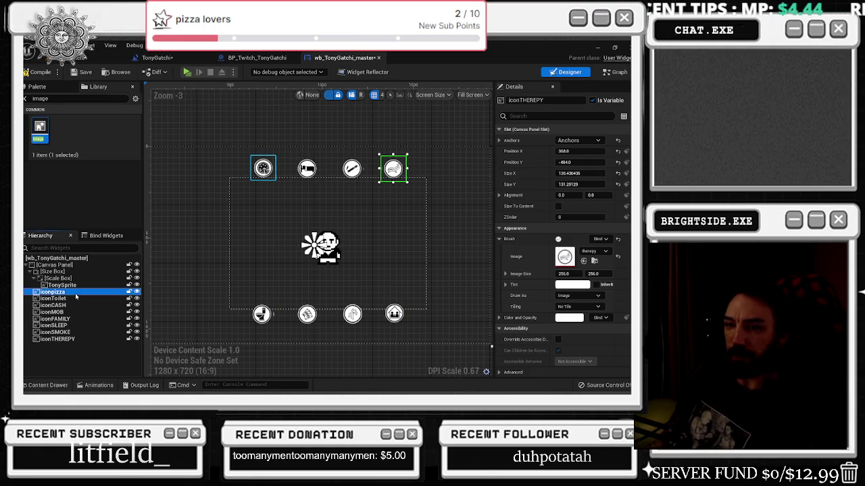
key("F2")
key("BackSpace")
key("BackSpace")
key("BackSpace")
type("PIZA")
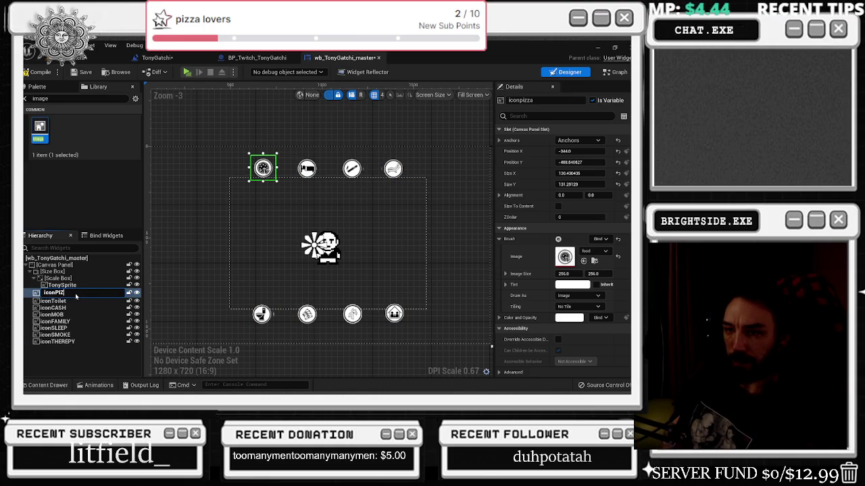
key("Return")
left_click(230, 229)
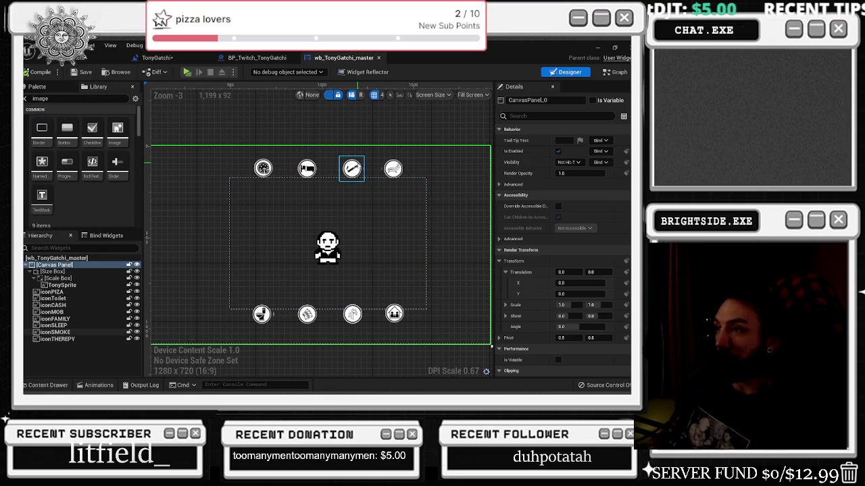
Switch the wb_TonyGatchi_master widget blueprint to its event graph
scroll(349, 168, "down", 2)
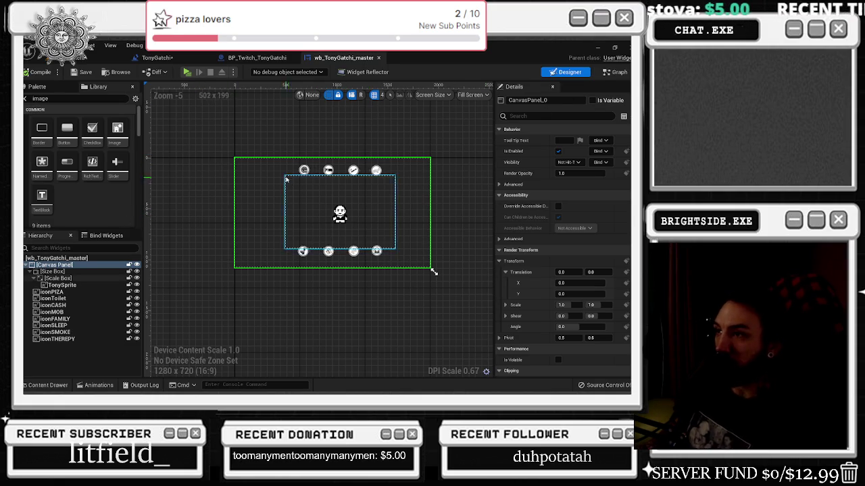
scroll(297, 178, "up", 3)
left_click(622, 71)
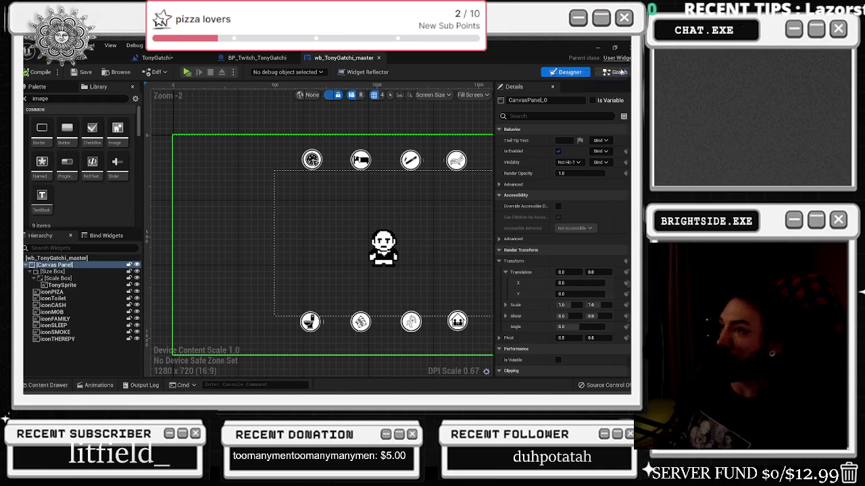
View BP_Twitch_TonyGatchi, glance at the TonyGatchi level blueprint, then switch to the YouTube browser
left_click(256, 59)
left_click(154, 58)
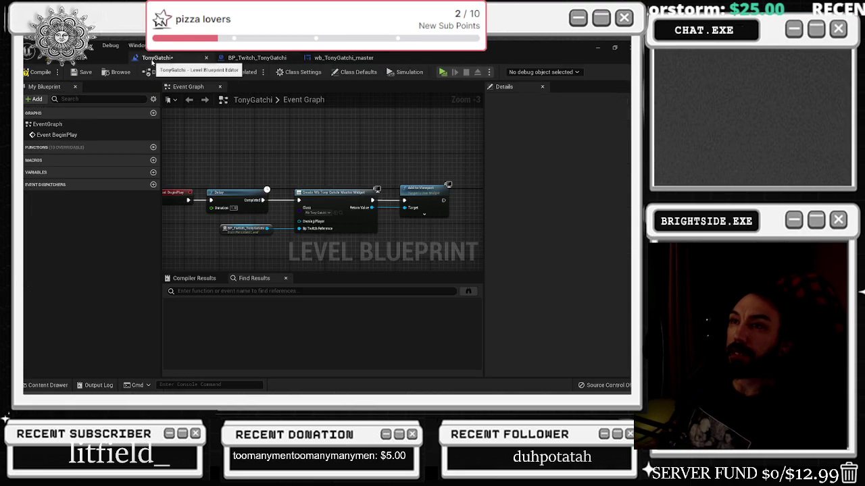
left_click(257, 58)
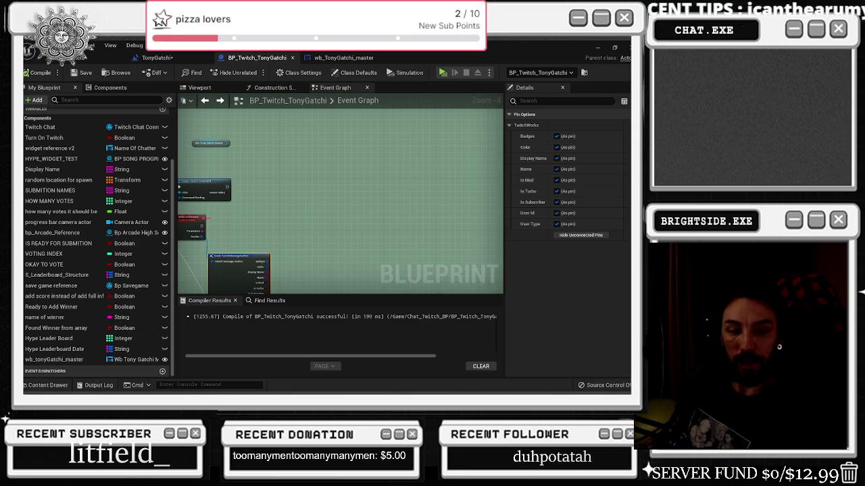
key("alt+Tab")
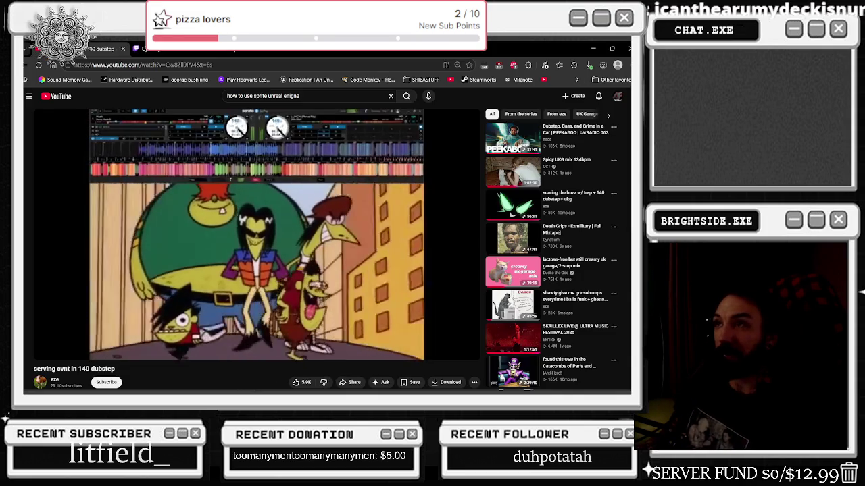
Switch from the YouTube window back to the Unreal editor
key("alt+Tab")
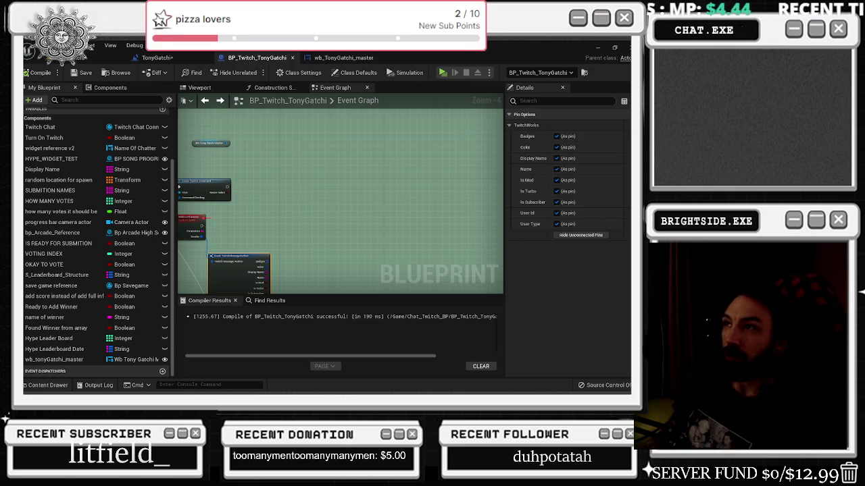
Return to the wb_TonyGatchi_master designer and search all content for 'Structure' assets
left_click(358, 57)
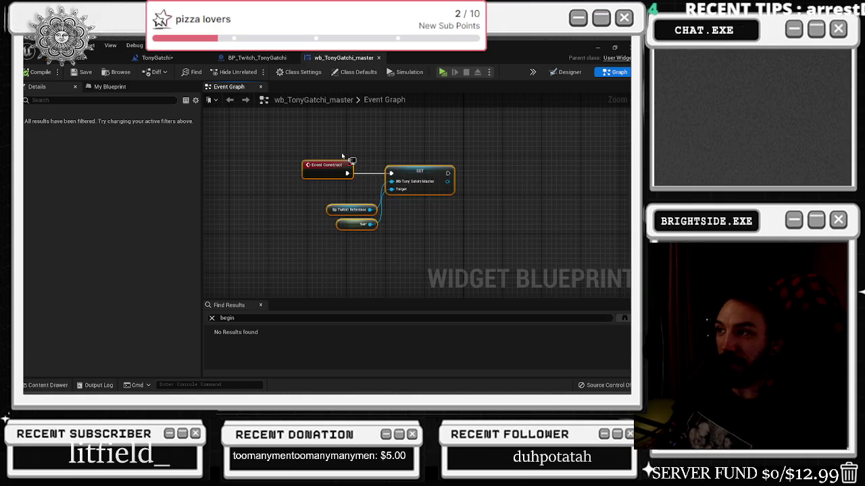
left_click(570, 73)
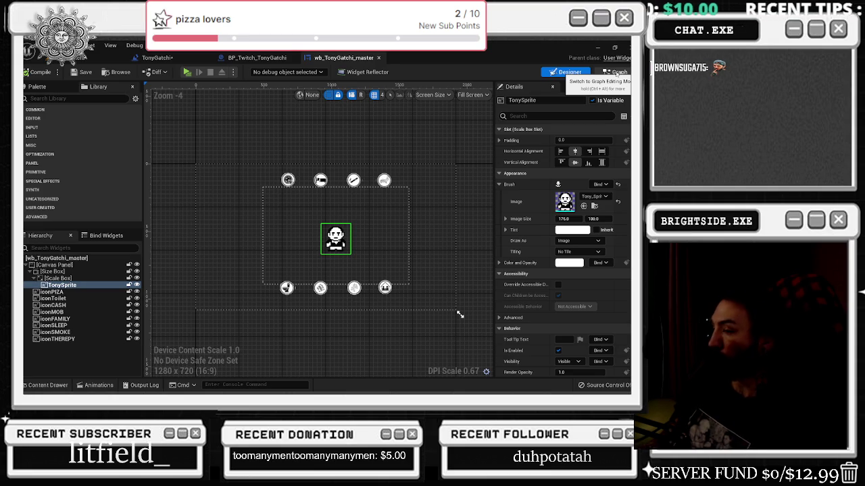
left_click(71, 383)
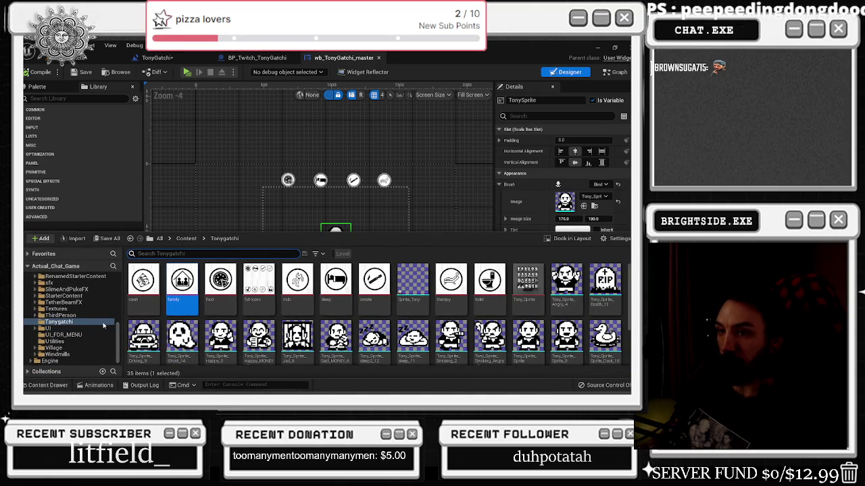
scroll(103, 326, "up", 5)
left_click(40, 277)
left_click(200, 252)
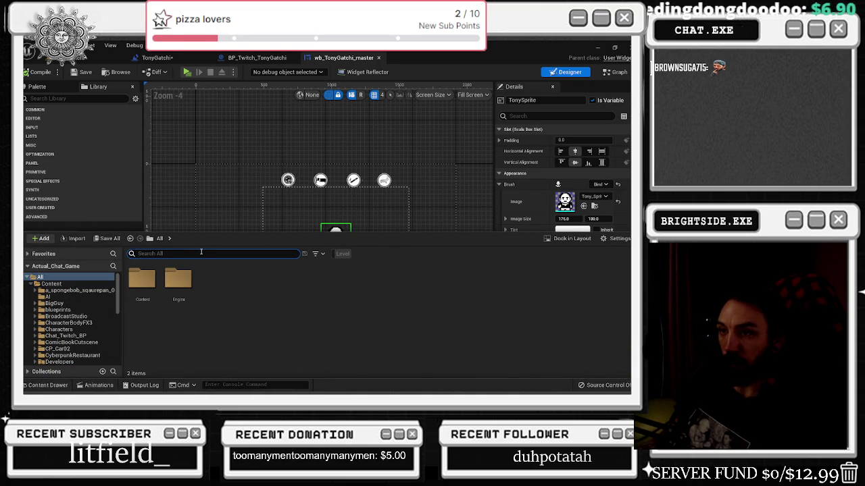
type("St")
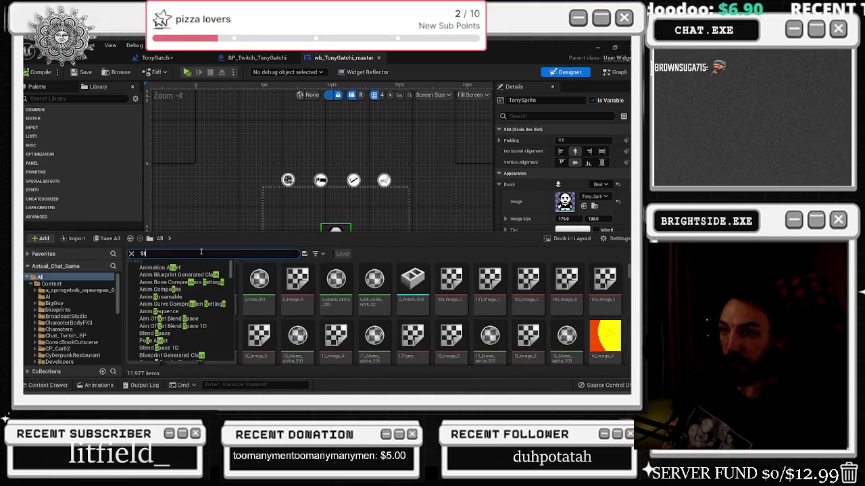
type("ructure")
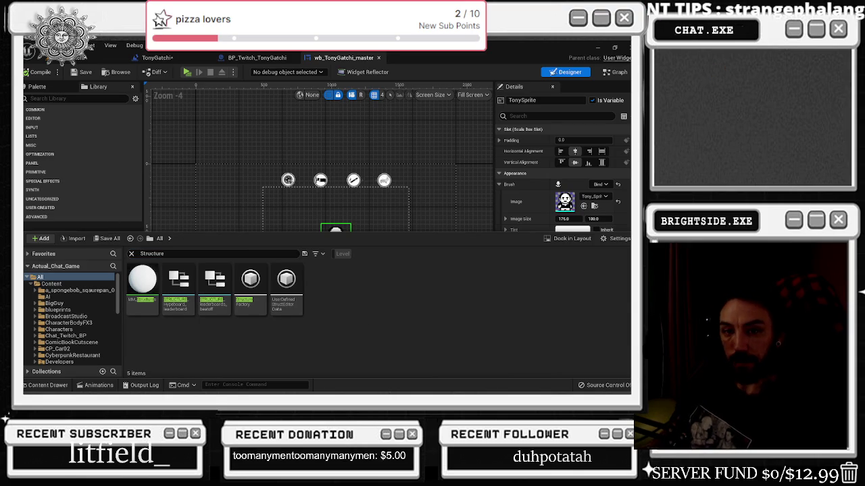
right_click(225, 308)
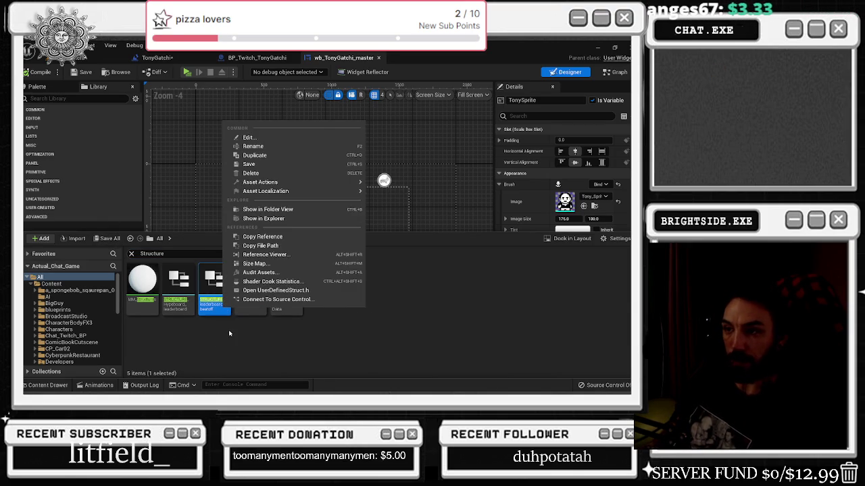
left_click(228, 331)
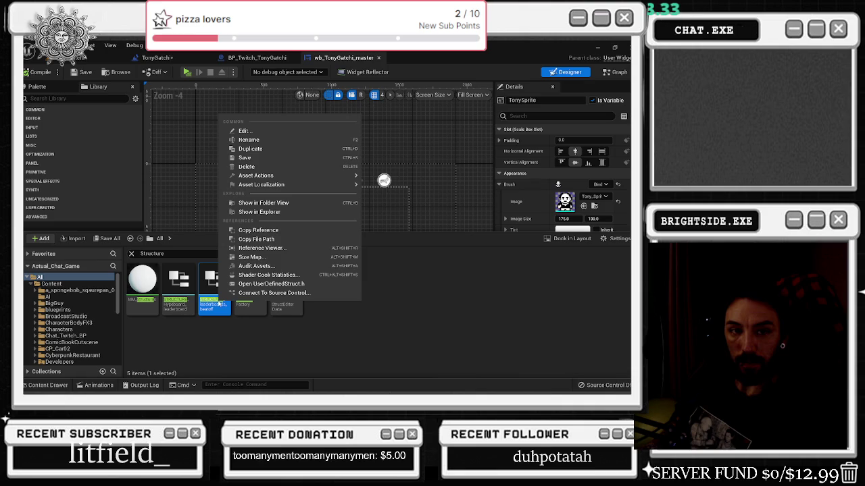
Save the Sprite_Tony and TonyGatchi packages, then bring up the Tamagotchi reference image
left_click(254, 204)
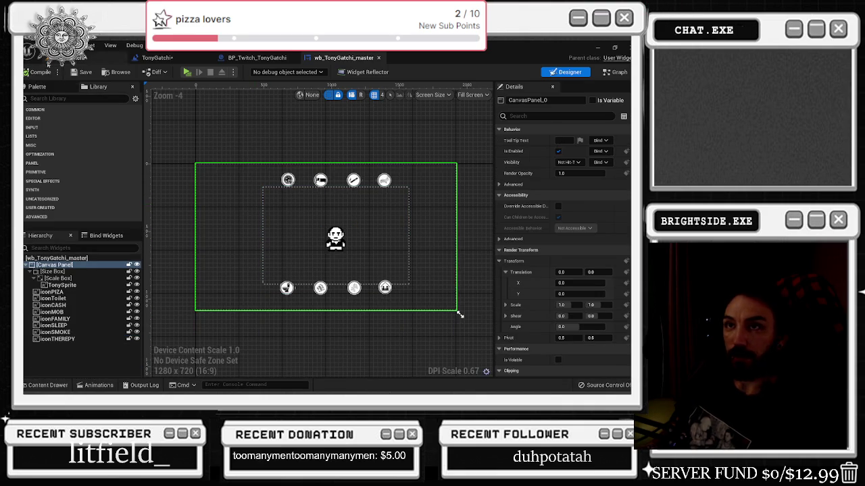
key("ctrl+shift+s")
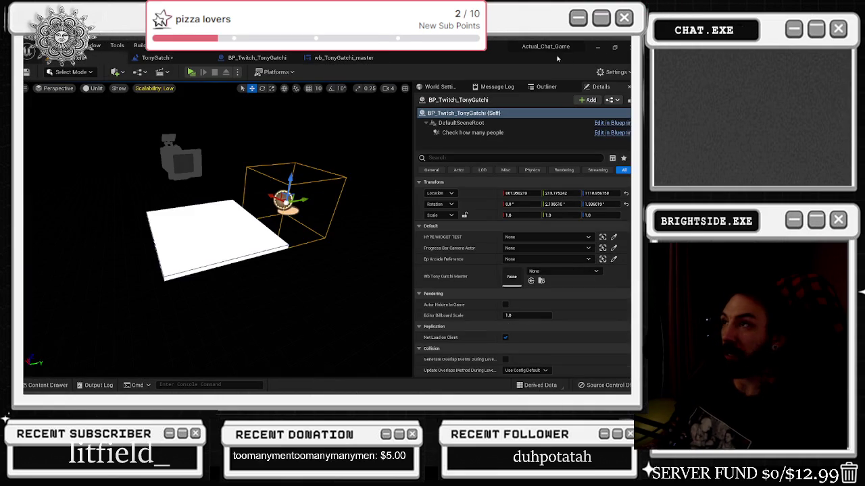
left_click(347, 311)
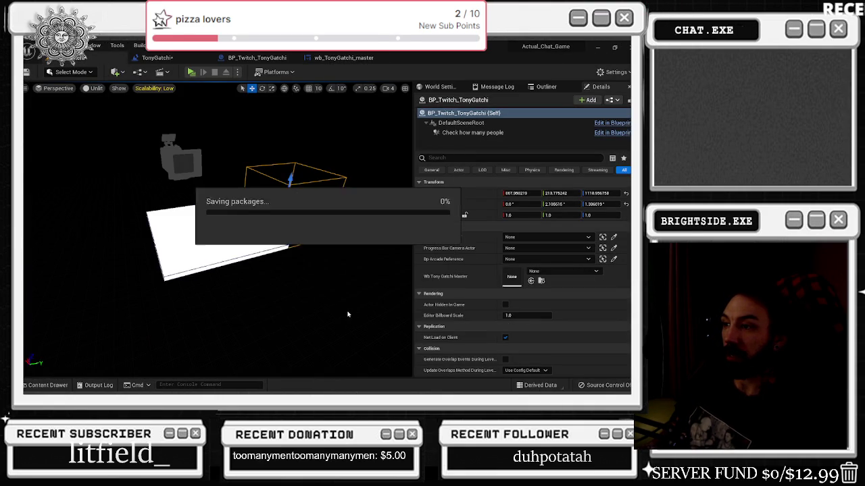
left_click(125, 385)
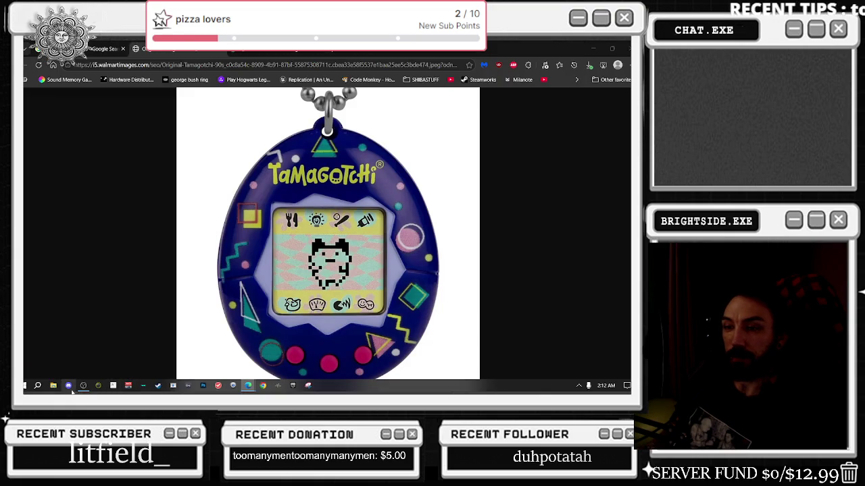
Launch Actual_Chat_Game.uproject from File Explorer, then hide Explorer and Chrome
left_click(54, 385)
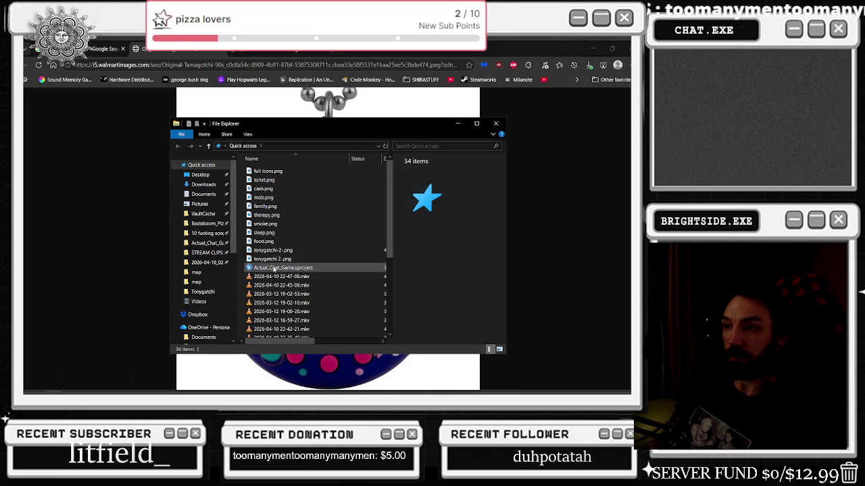
double_click(316, 269)
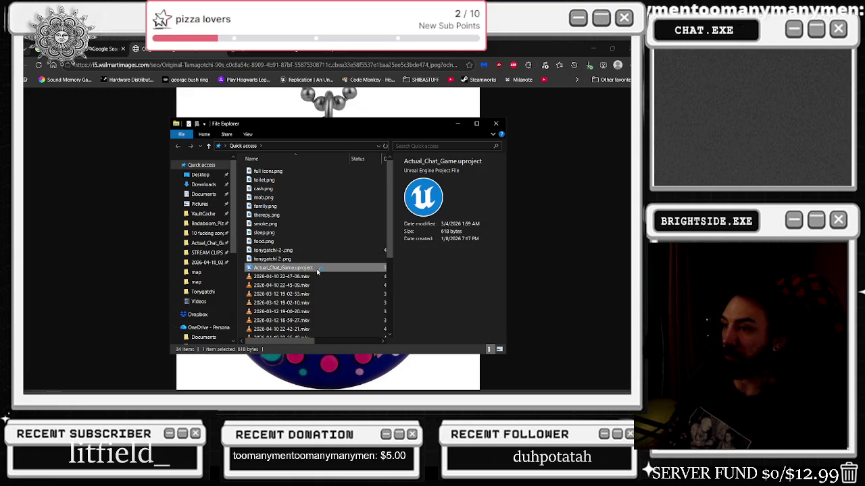
left_click(458, 123)
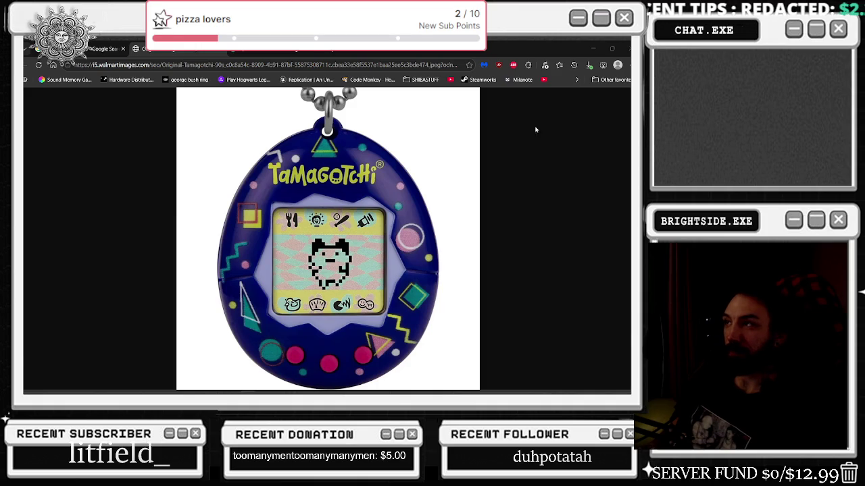
left_click(588, 50)
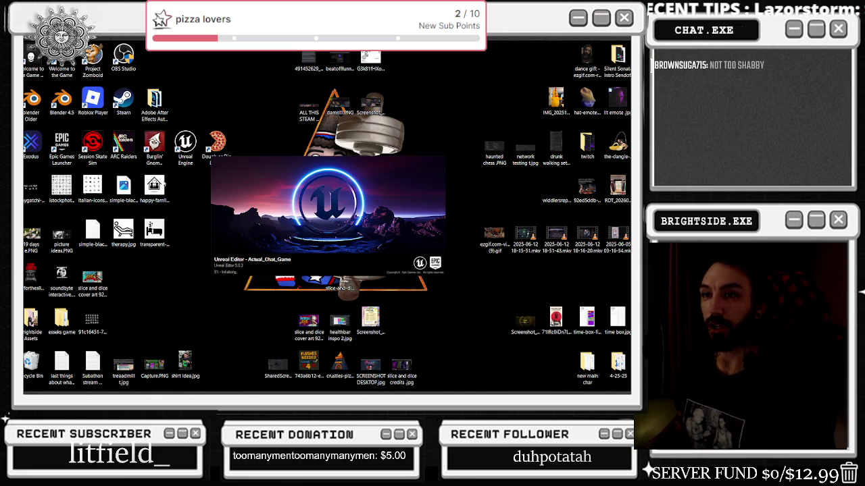
Delete seven desktop files, four then three, while the project loads
left_click_drag(163, 174, 50, 191)
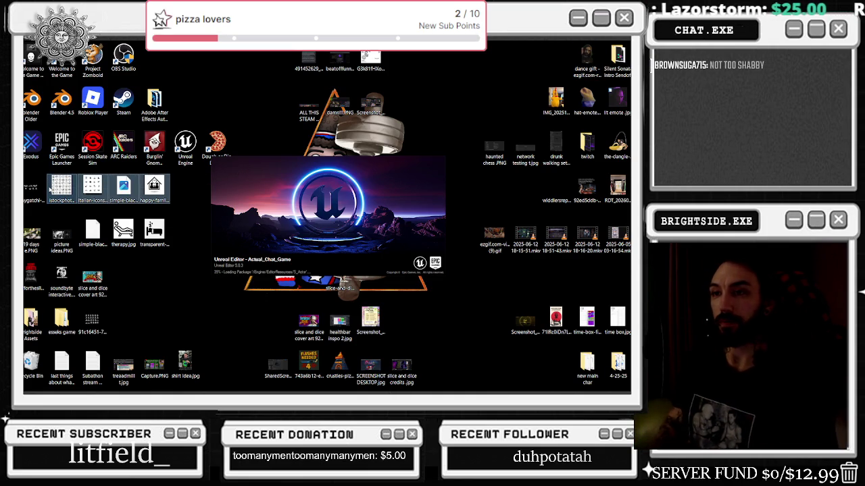
key("Delete")
mouse_move(173, 218)
left_mouse_down()
mouse_move(107, 247)
mouse_move(80, 246)
left_mouse_up()
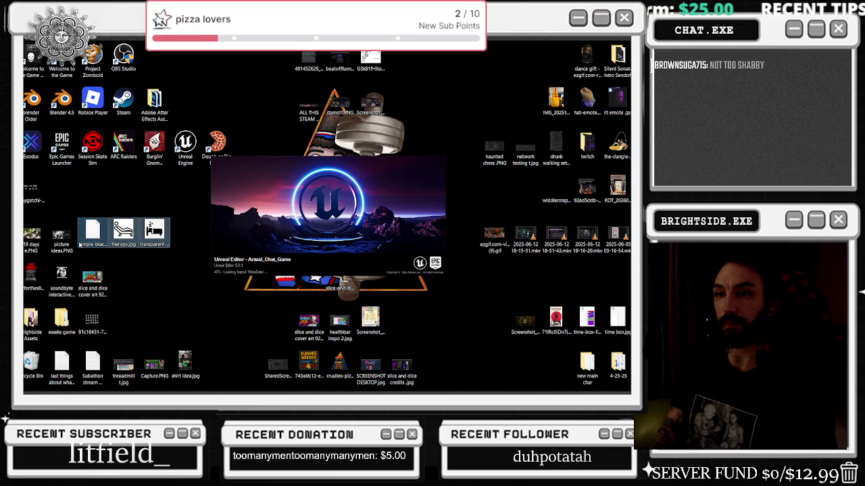
key("Delete")
mouse_move(189, 388)
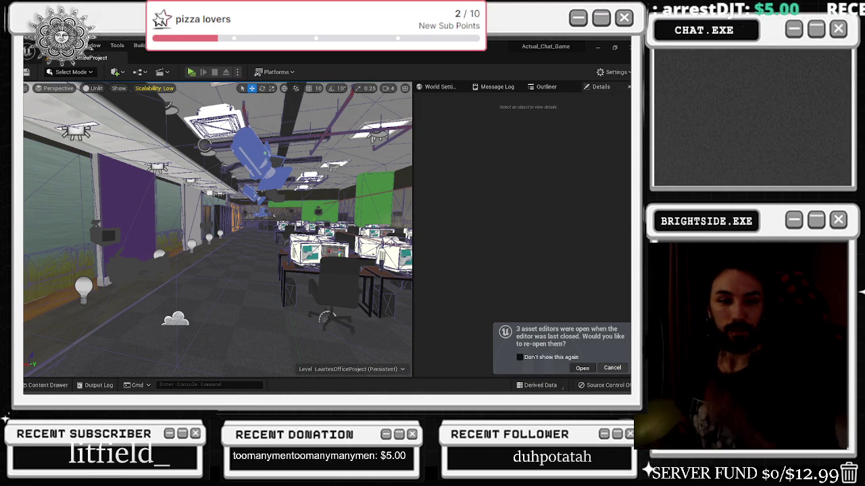
Reopen last session's editors and show wb_TonyGatchi_master's Event Graph after selecting TonySprite
left_click(581, 368)
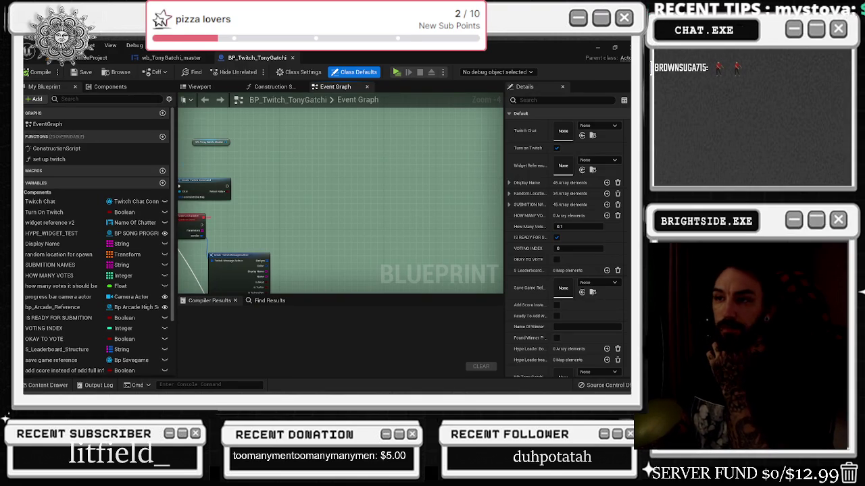
left_click(172, 57)
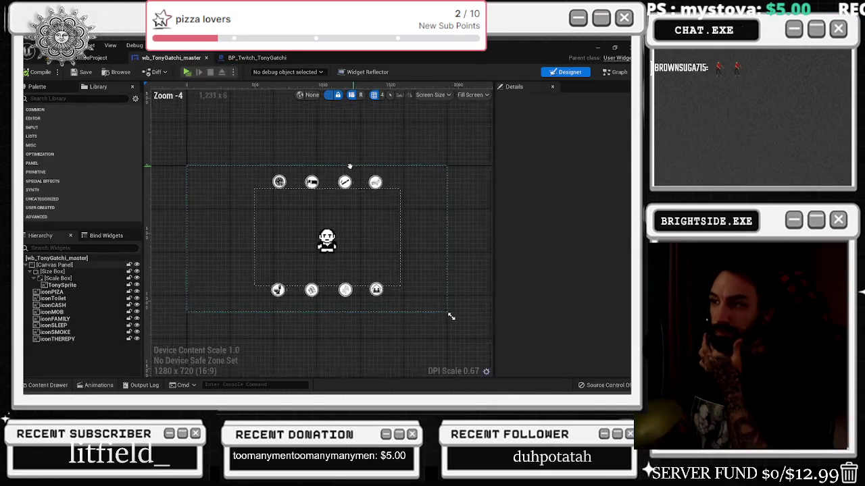
scroll(379, 199, "up", 2)
left_click(300, 262)
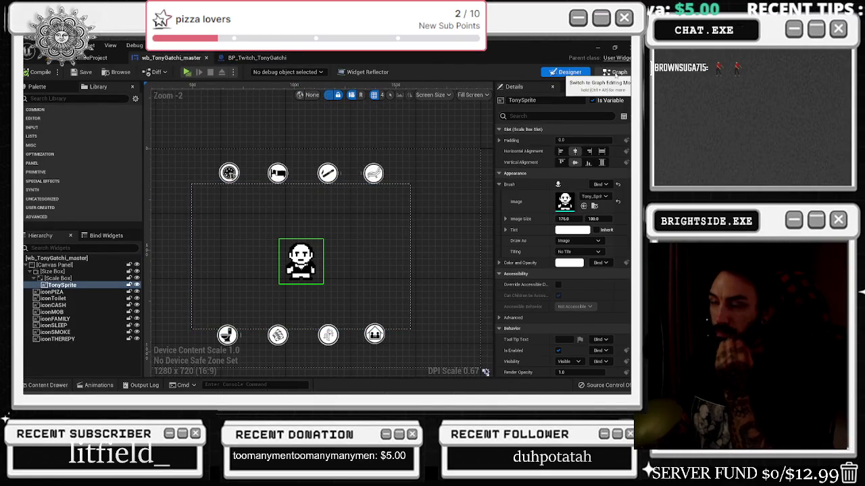
left_click(618, 72)
left_click(110, 86)
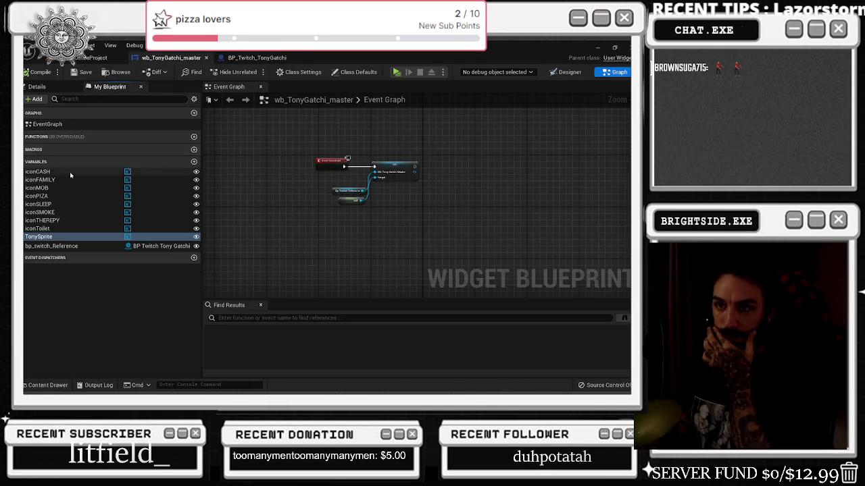
Duplicate the Hypeboard leaderboard structure, found by searching 'structure', and name the copy TonyGatchi
left_click(39, 388)
type("streu")
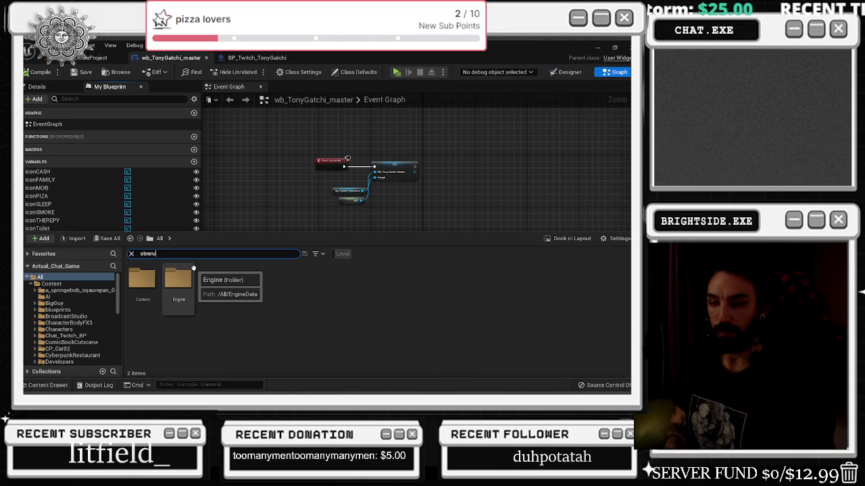
key("BackSpace")
key("BackSpace")
type("uc")
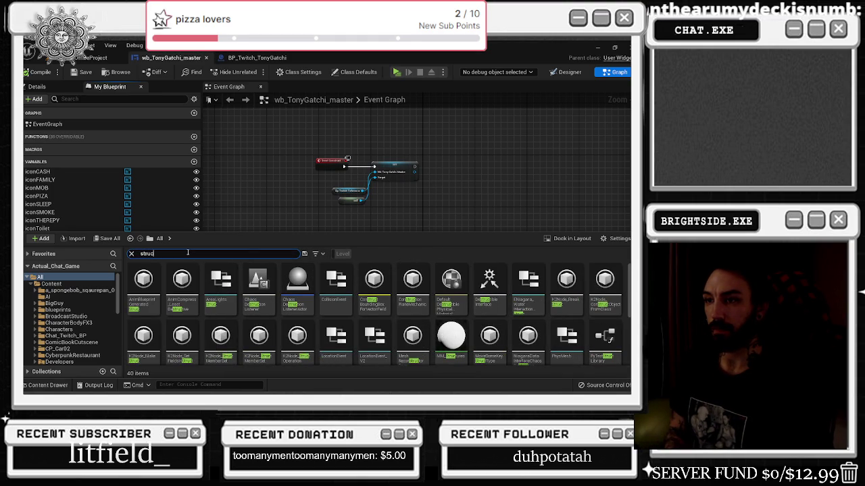
type("ture")
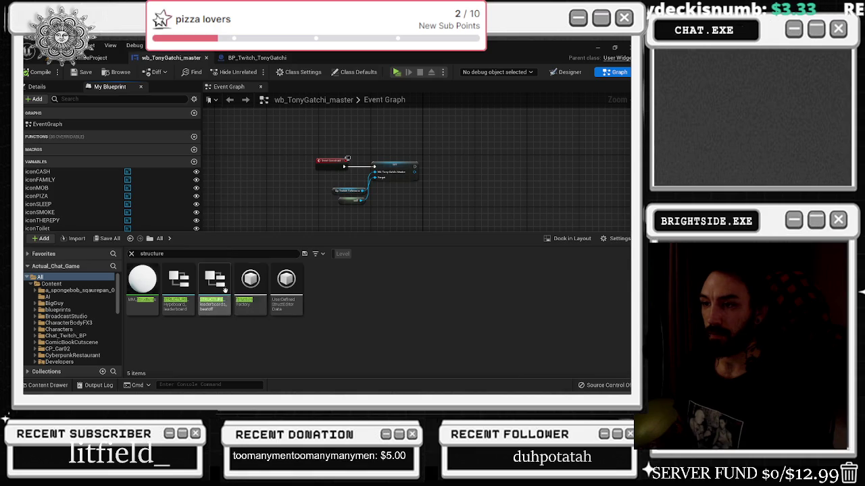
right_click(180, 303)
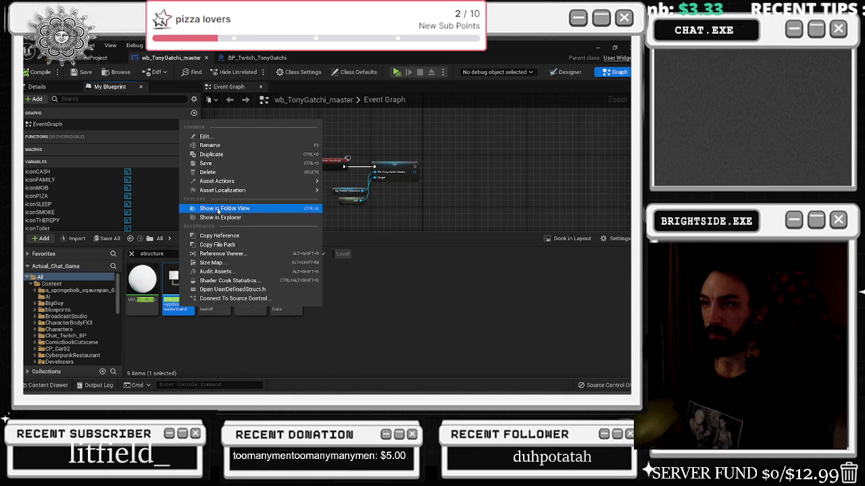
left_click(210, 146)
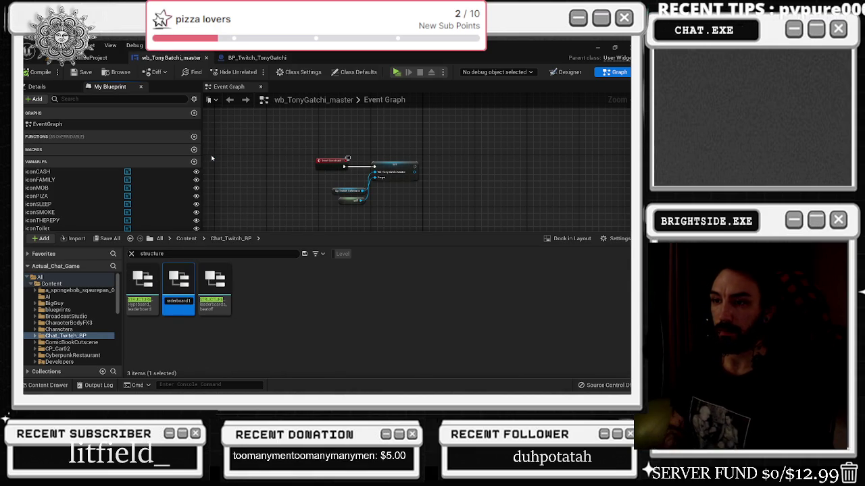
key("Left")
key("Left")
key("Left")
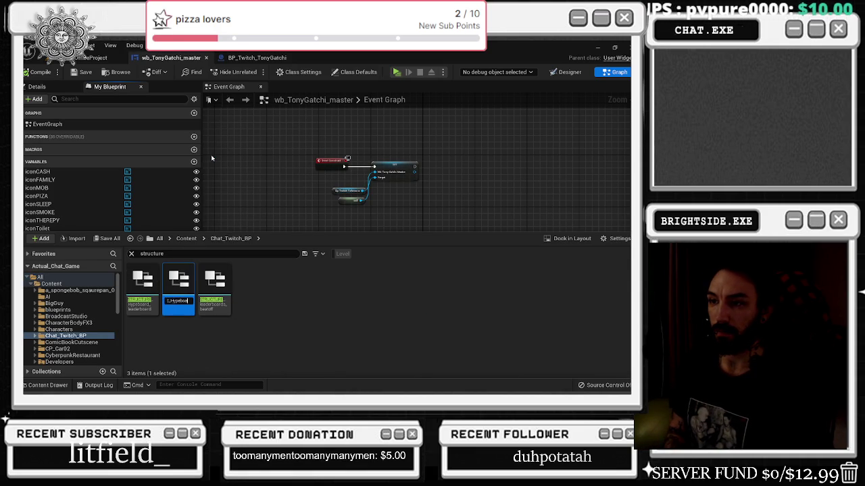
type("Tony")
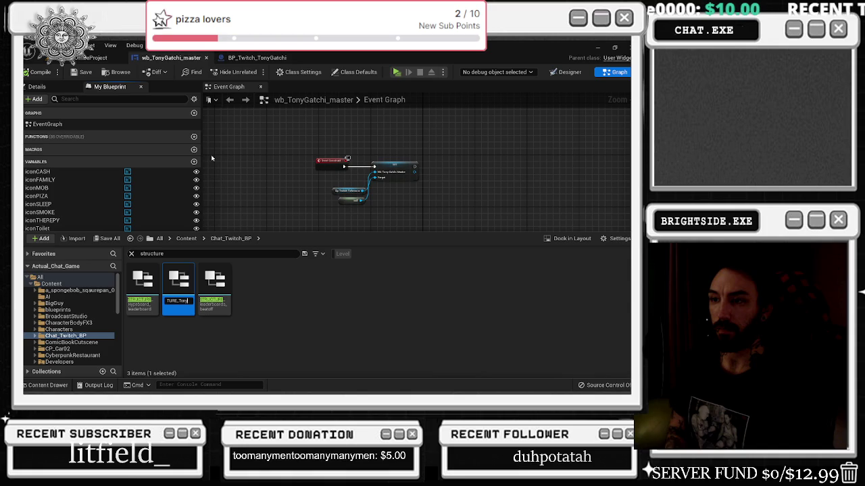
type("Gatchi")
key("Return")
Open the TonyGatchi structure and rename its first two members to Hunger and Respect
left_click(221, 179)
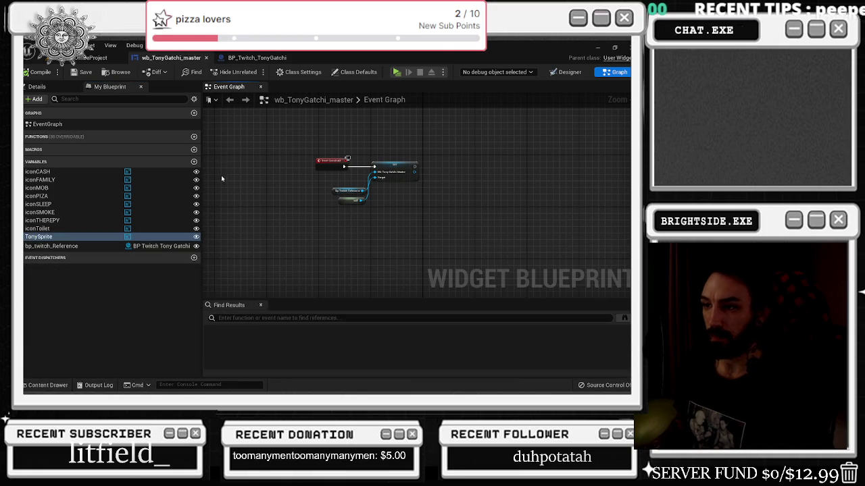
left_click(42, 385)
double_click(215, 298)
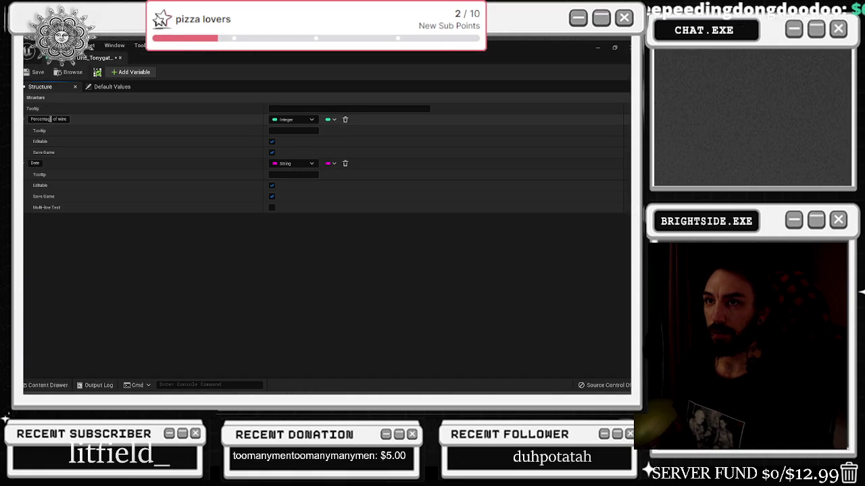
key("alt+Tab")
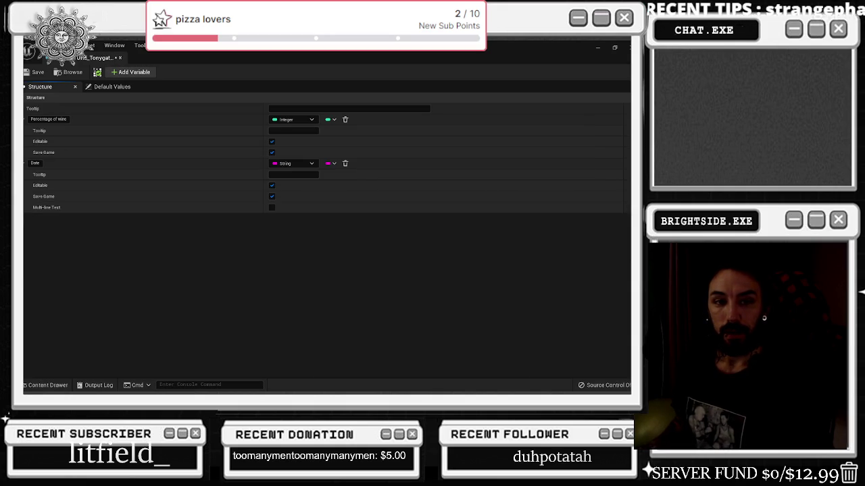
double_click(63, 119)
type("Wi")
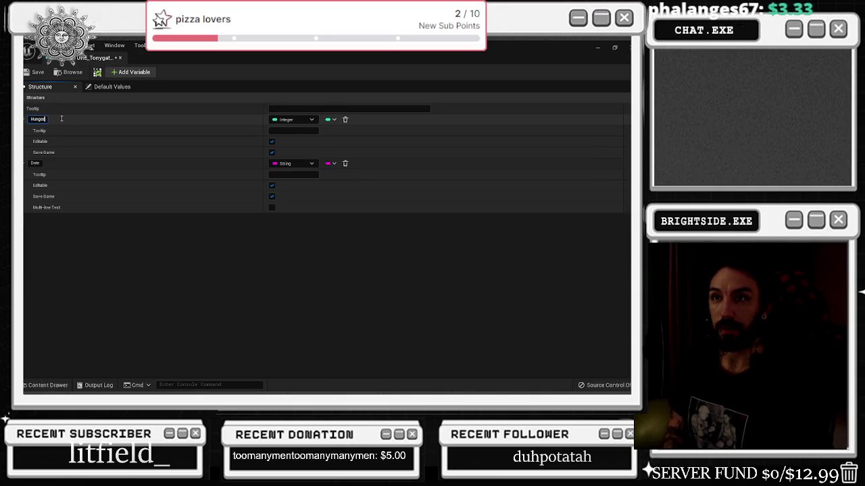
left_click(36, 164)
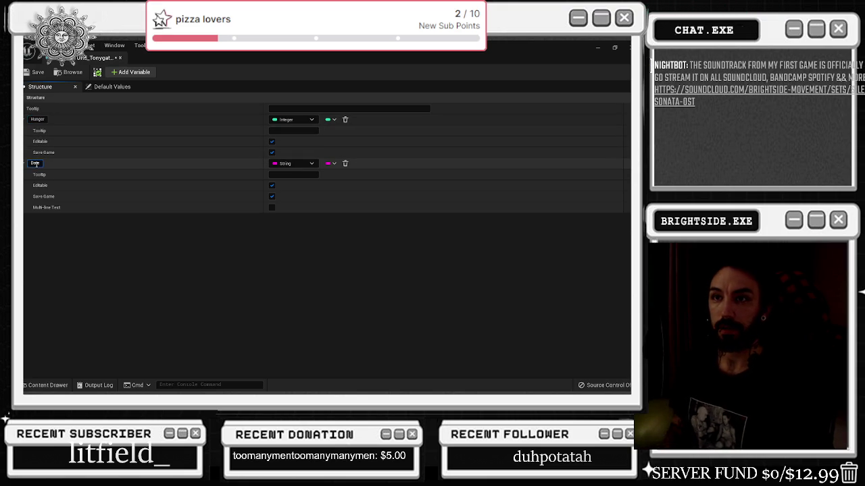
type("Ra")
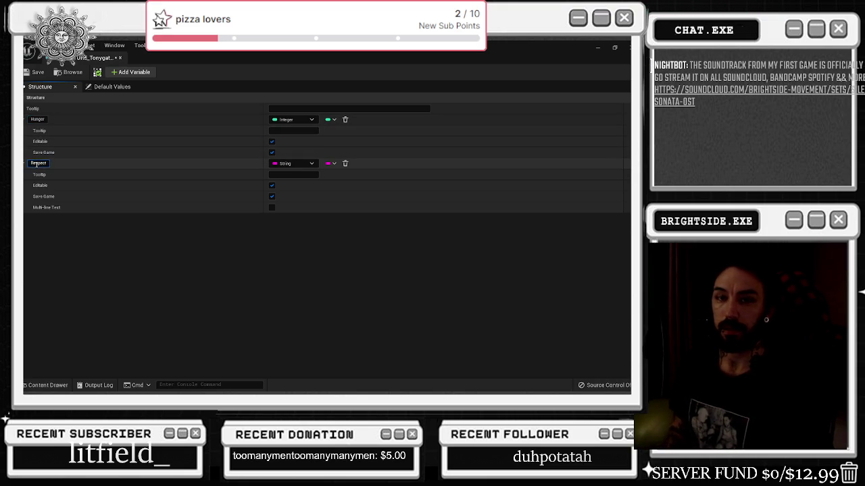
key("Return")
Add Stress and Loyalty members, then dock the structure editor beside the other tabs
left_click(127, 71)
left_click(46, 217)
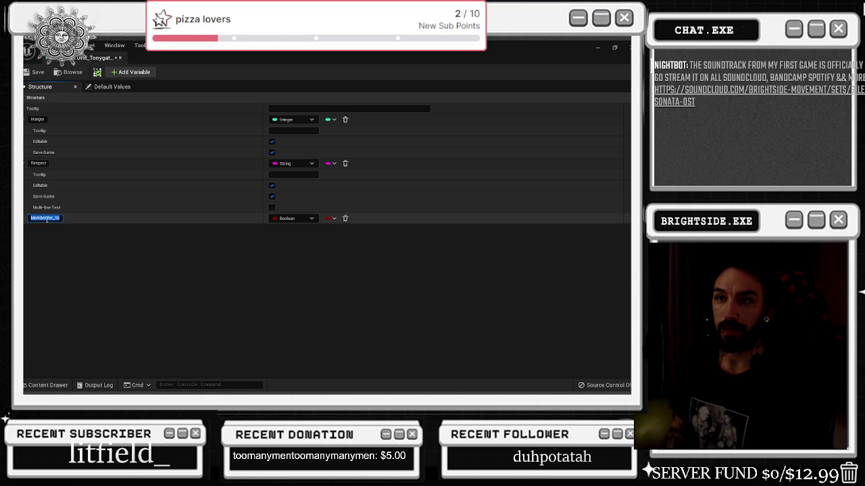
type("Sl")
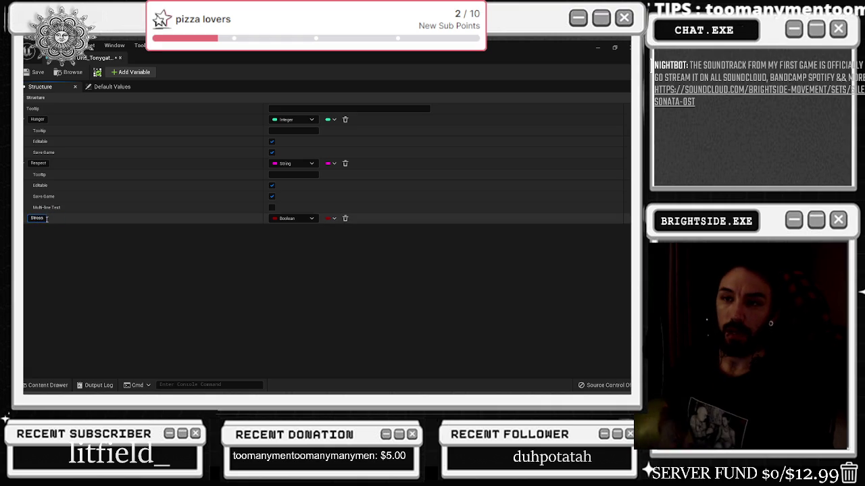
left_click(130, 72)
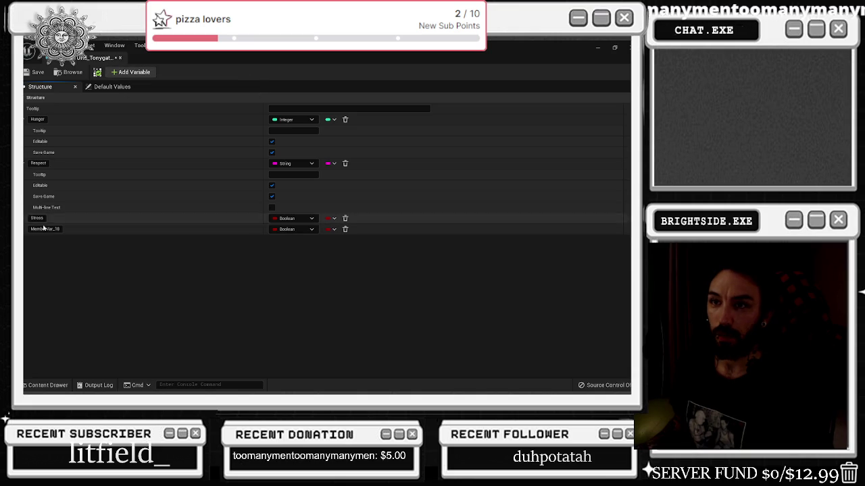
type("Loyalty")
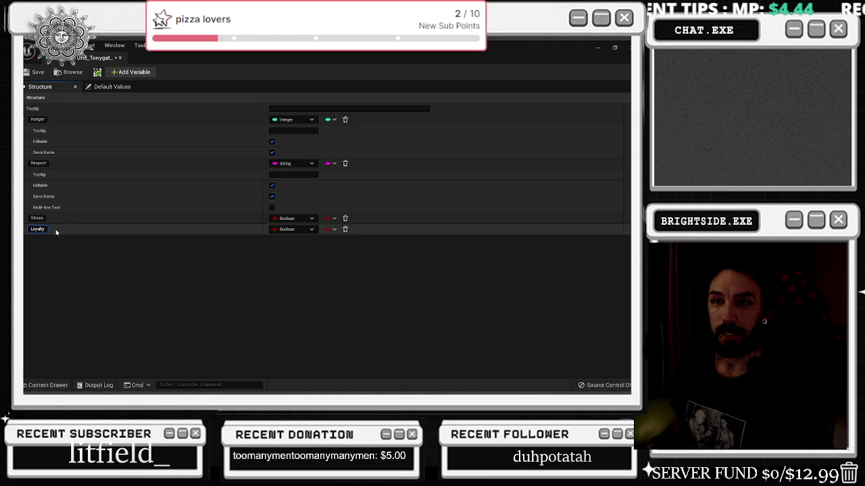
left_click(54, 249)
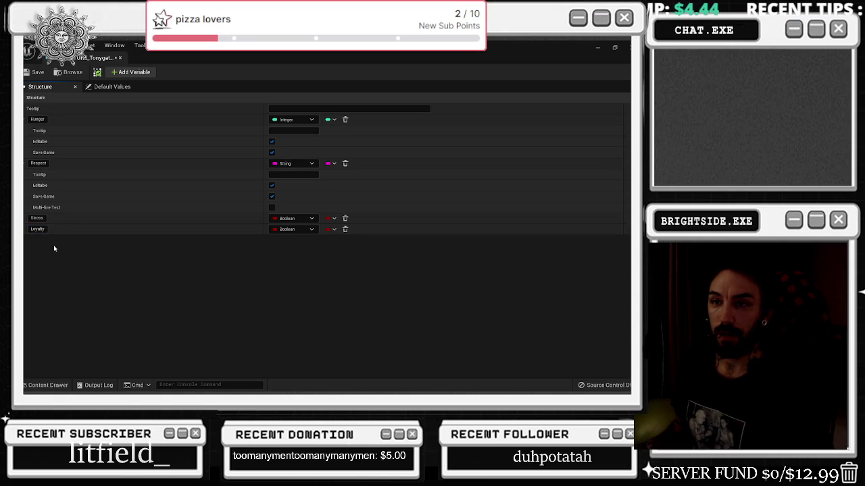
mouse_move(297, 55)
left_mouse_down()
mouse_move(166, 146)
mouse_move(163, 247)
mouse_move(251, 58)
left_mouse_up()
Look over the widget's event graph and design canvas and the structure editor
left_click(170, 57)
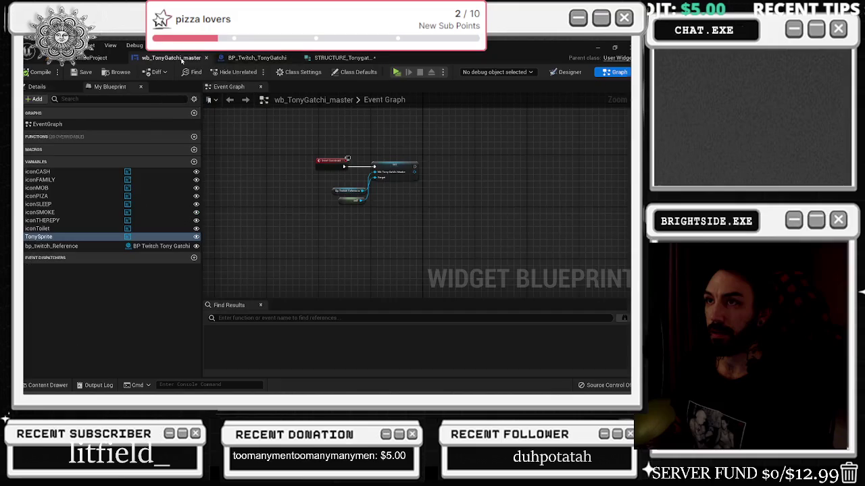
left_click(570, 73)
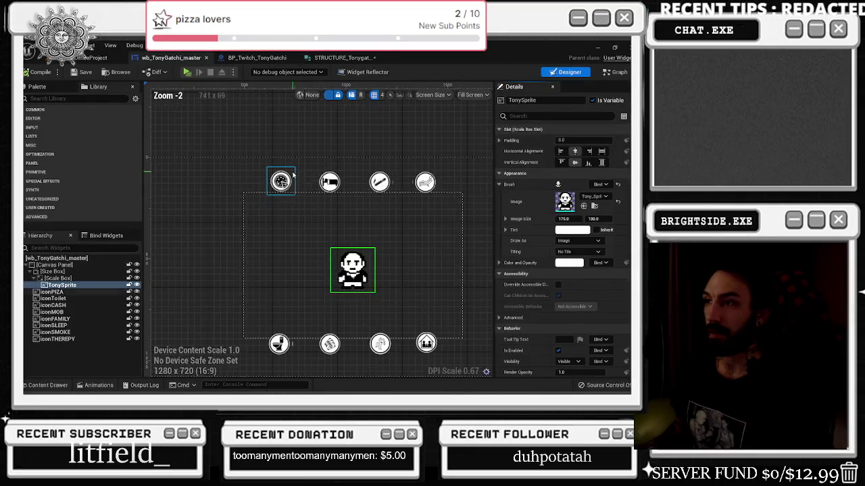
left_click(341, 58)
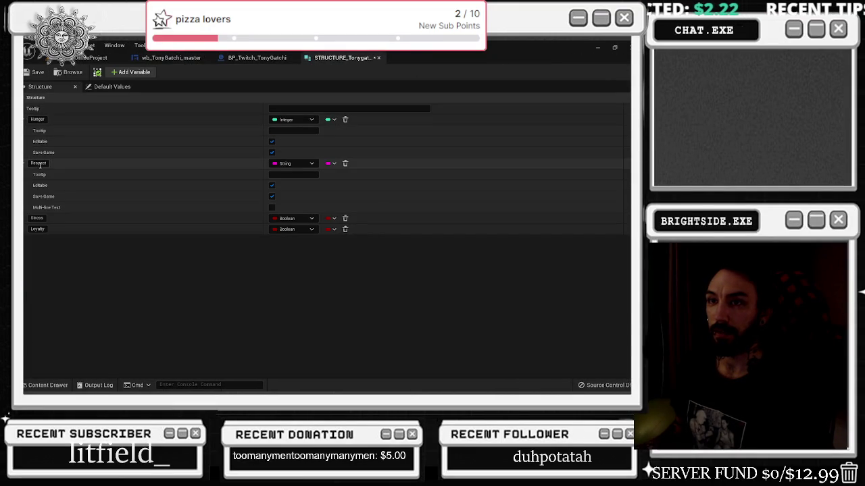
left_click(257, 57)
left_click(171, 58)
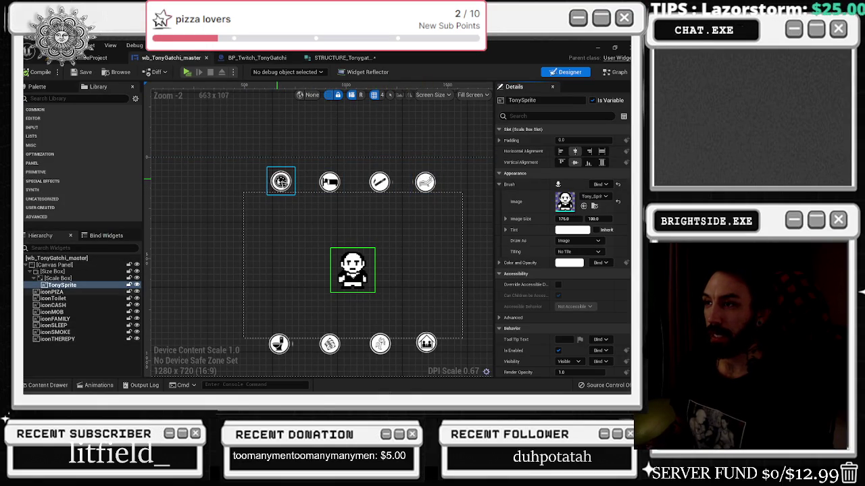
Collapse the Hunger and Respect detail rows in the Tonygatchi structure
left_click(257, 57)
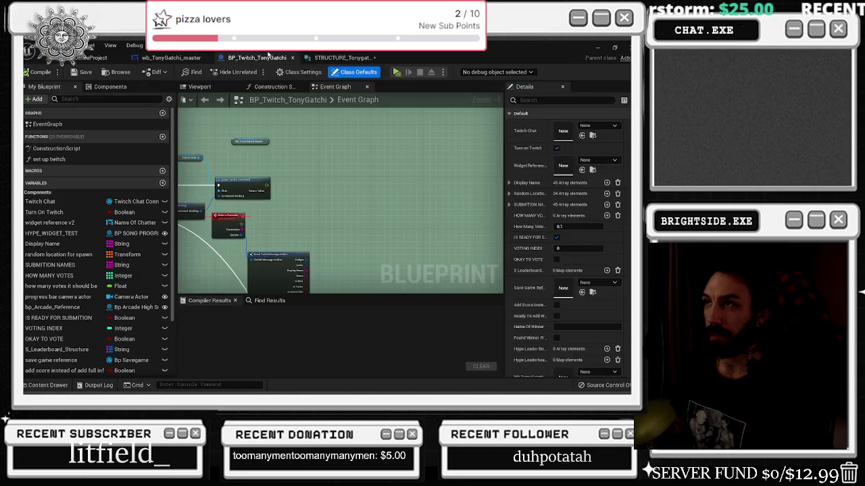
left_click(323, 58)
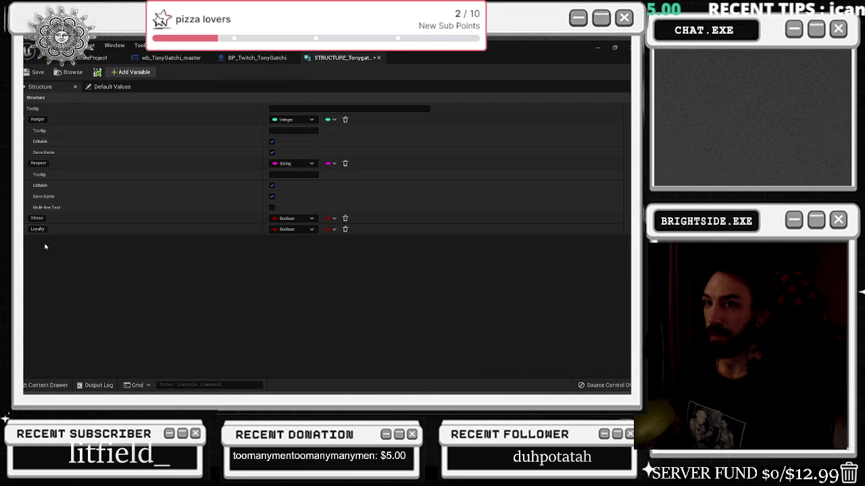
left_click(26, 163)
left_click(26, 119)
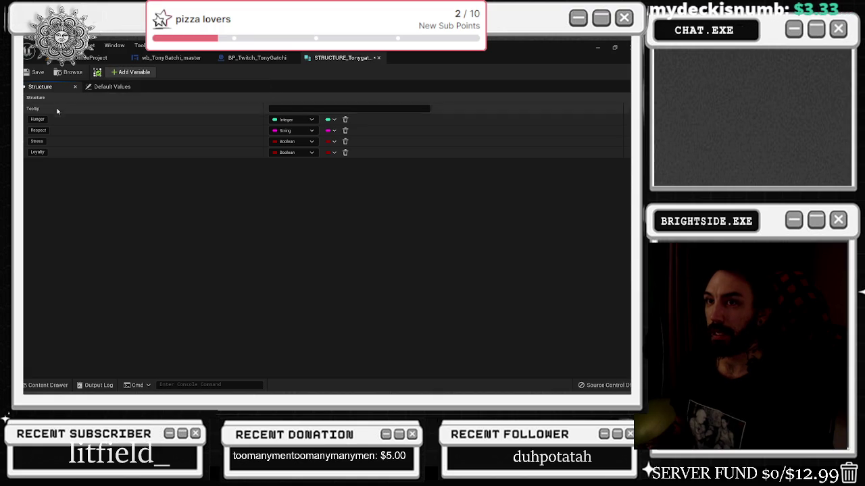
Add a Health member and another new member for Wealth to the Tonygatchi structure
left_click(125, 72)
double_click(53, 163)
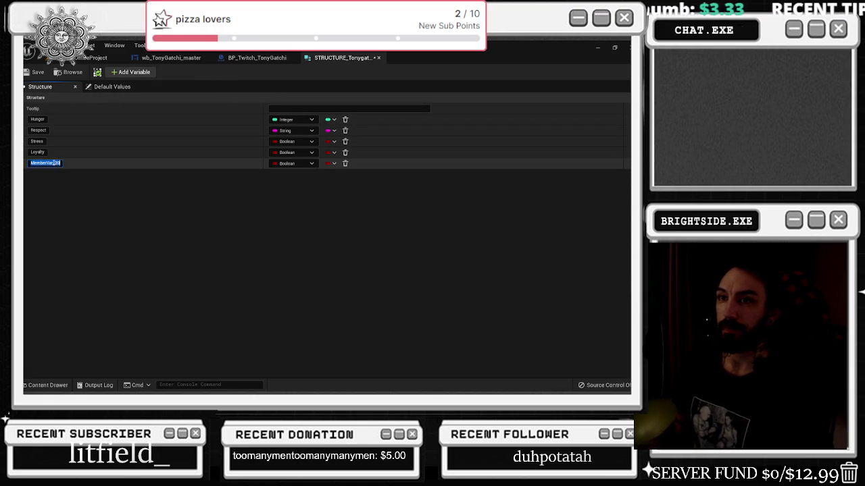
type("Health")
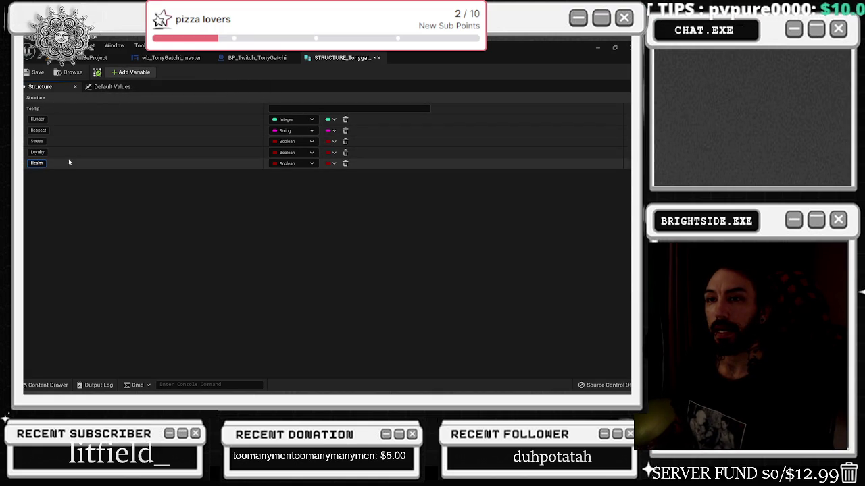
left_click(130, 72)
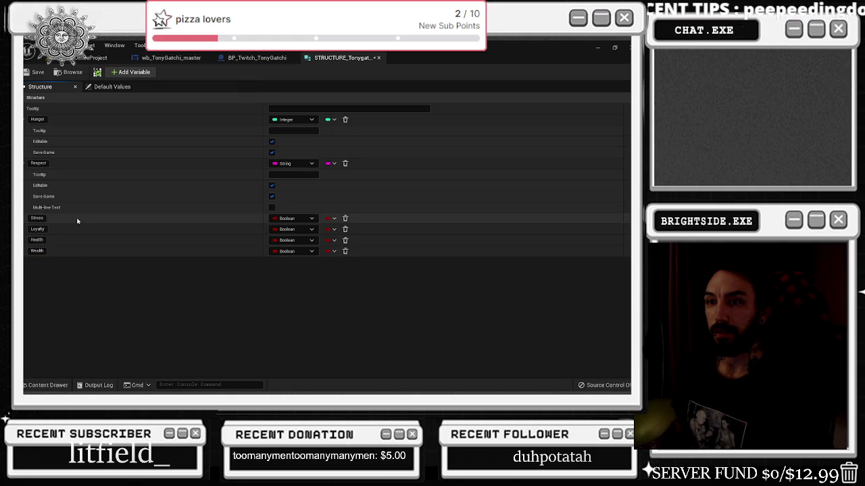
left_click(256, 59)
left_click(177, 58)
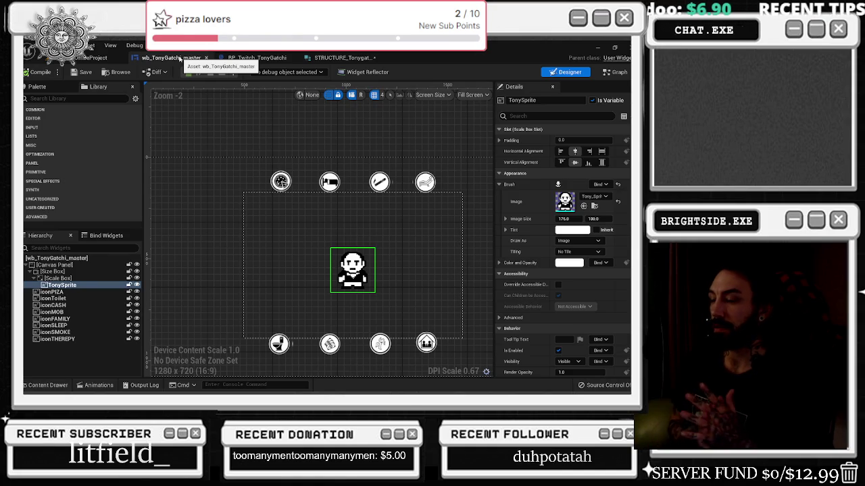
left_click(342, 58)
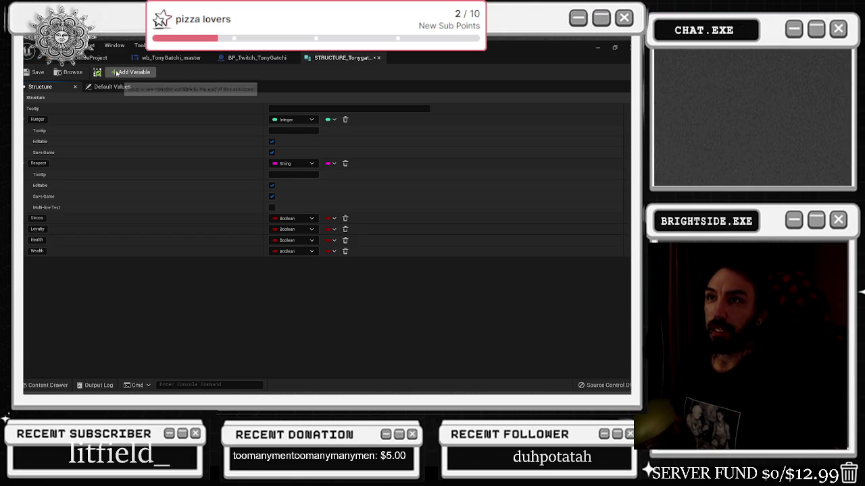
Add a Team_Size member and set its type to Integer
left_click(138, 73)
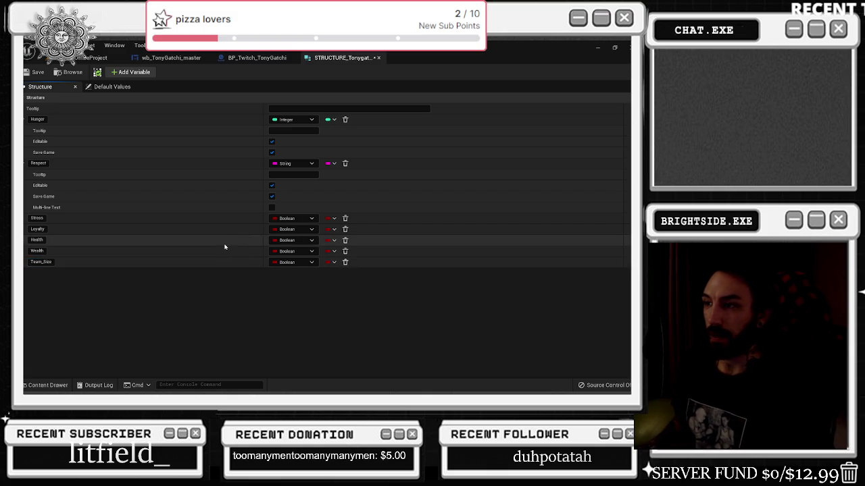
left_click(289, 262)
left_click(289, 112)
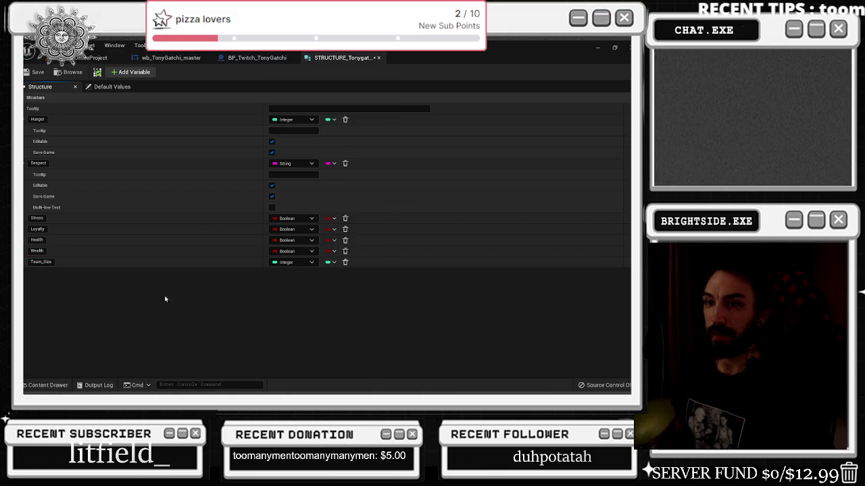
Change the Wealth and Health members' type to Integer
left_click(306, 252)
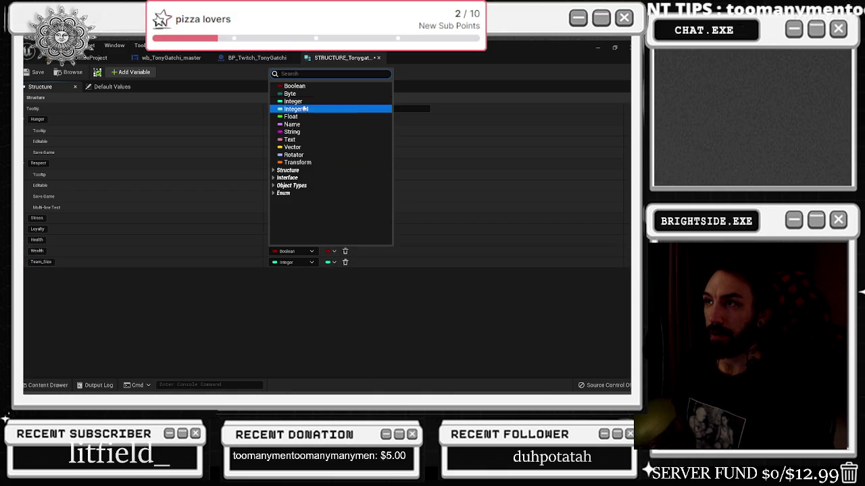
left_click(293, 102)
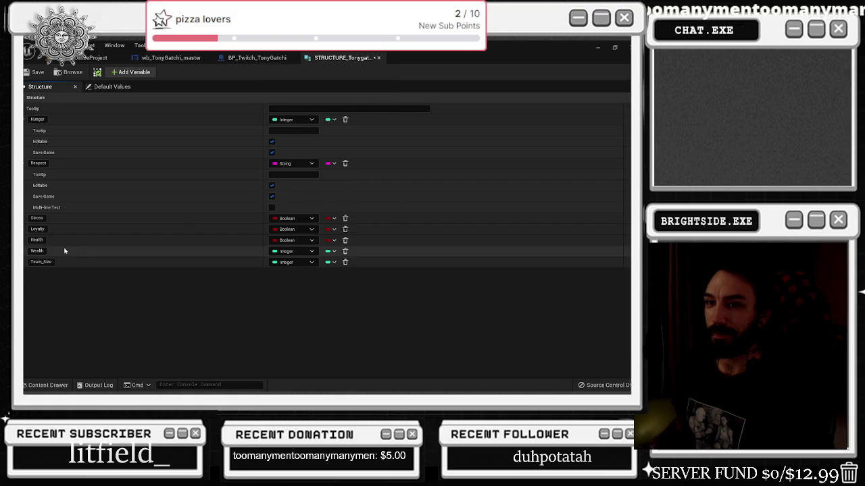
left_click(302, 243)
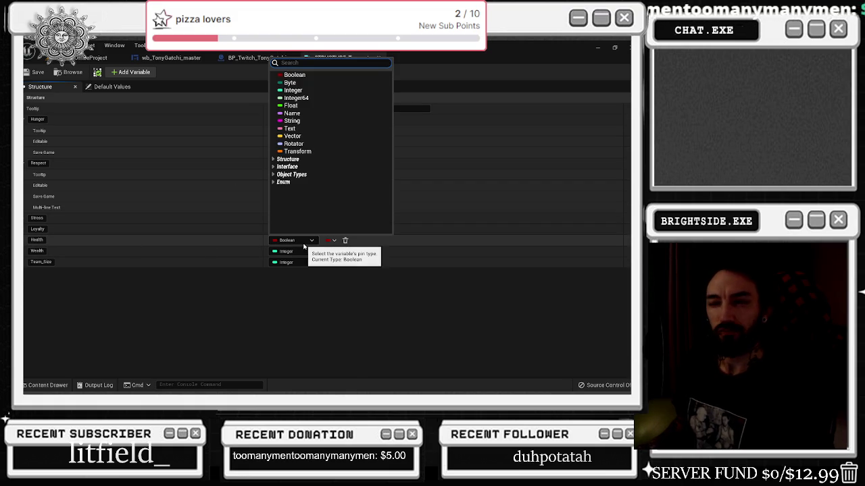
left_click(160, 241)
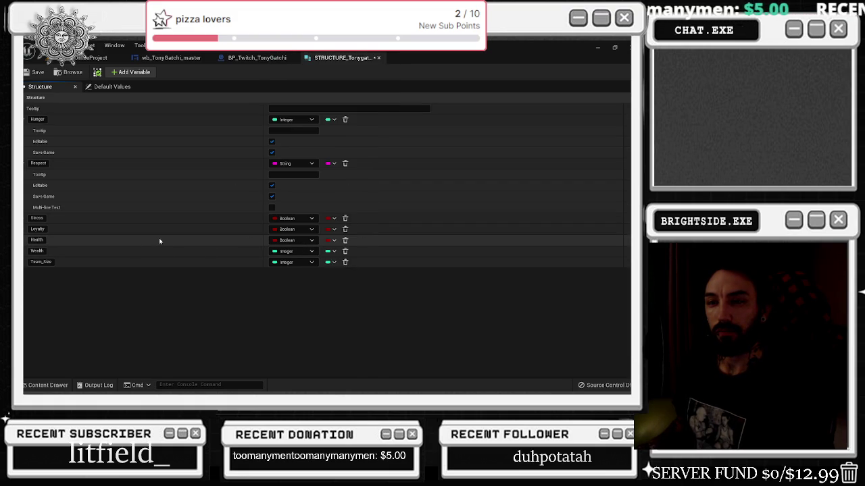
left_click(149, 248)
left_click(149, 247)
left_click(292, 240)
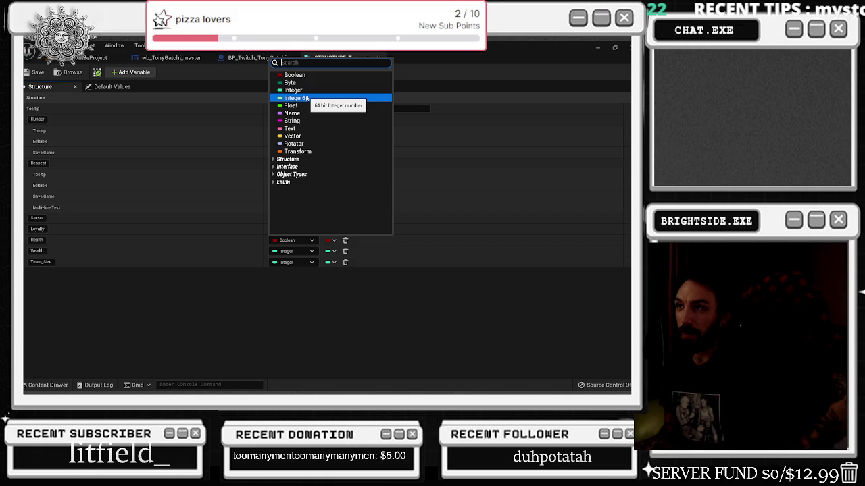
left_click(295, 89)
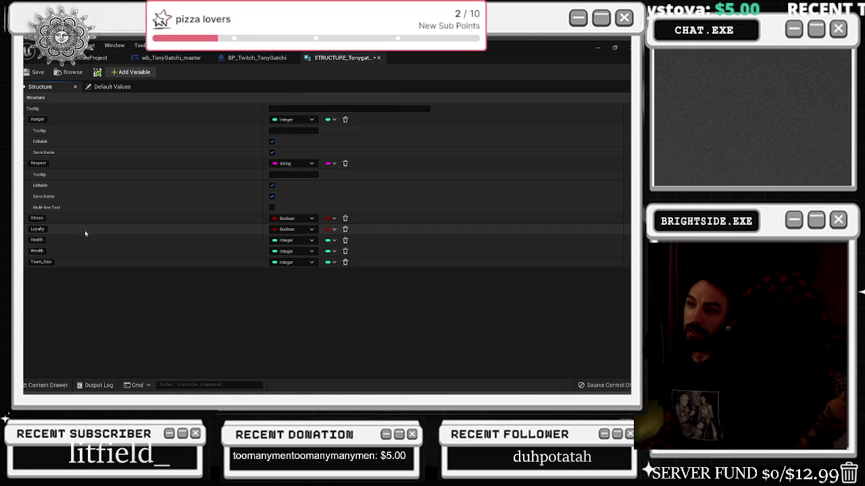
Make Respect, Stress and Loyalty Integers too, then save the Tonygatchi structure
left_click(301, 164)
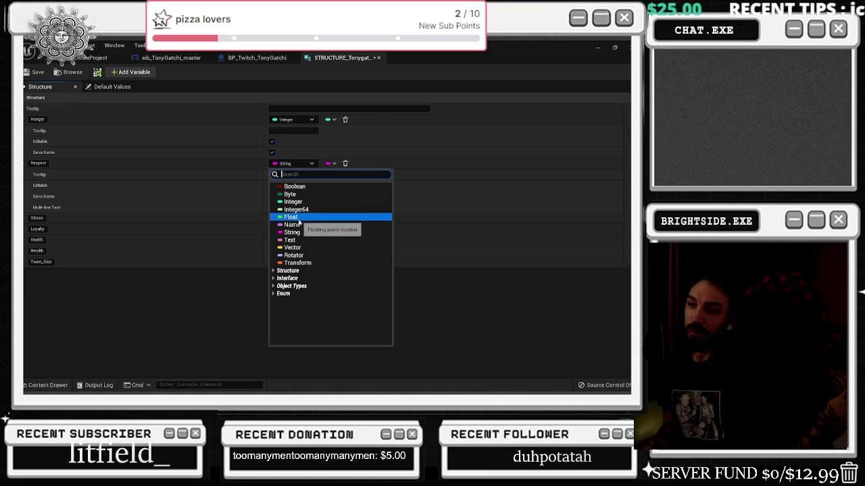
left_click(309, 202)
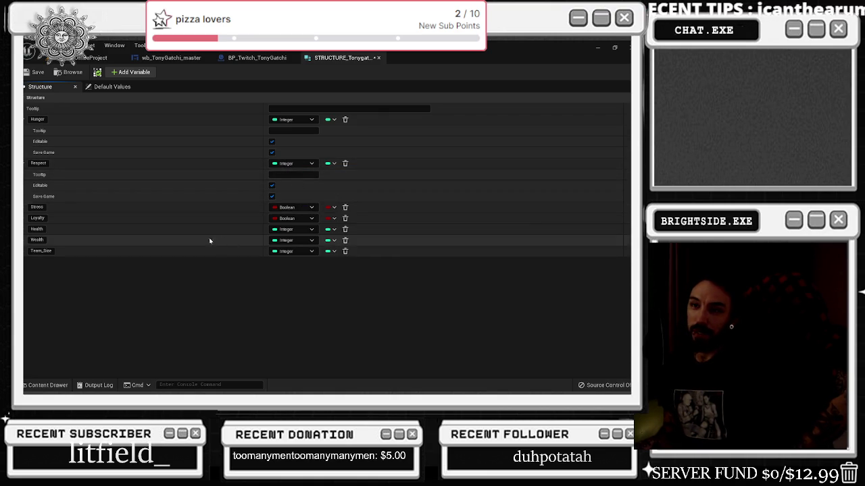
left_click(300, 208)
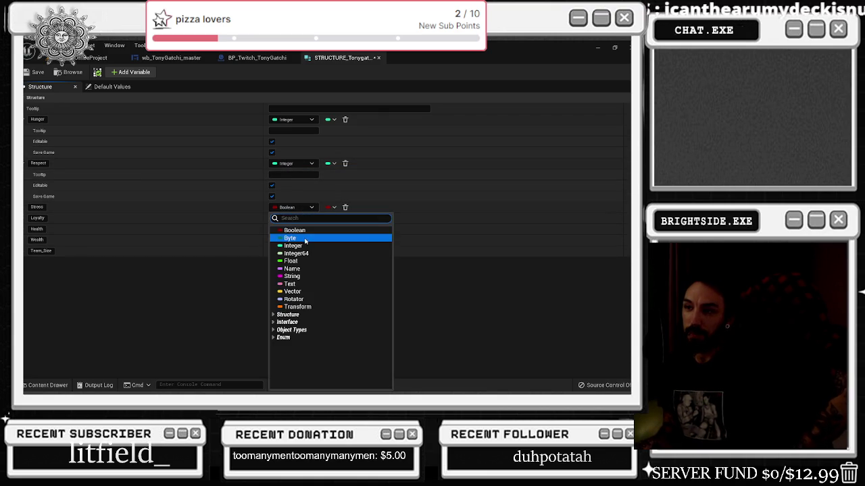
left_click(292, 246)
left_click(302, 218)
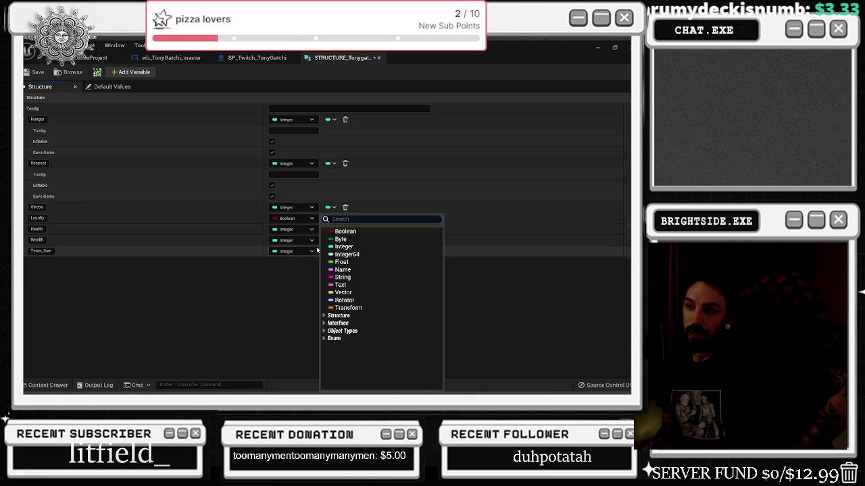
left_click(338, 248)
left_click(35, 71)
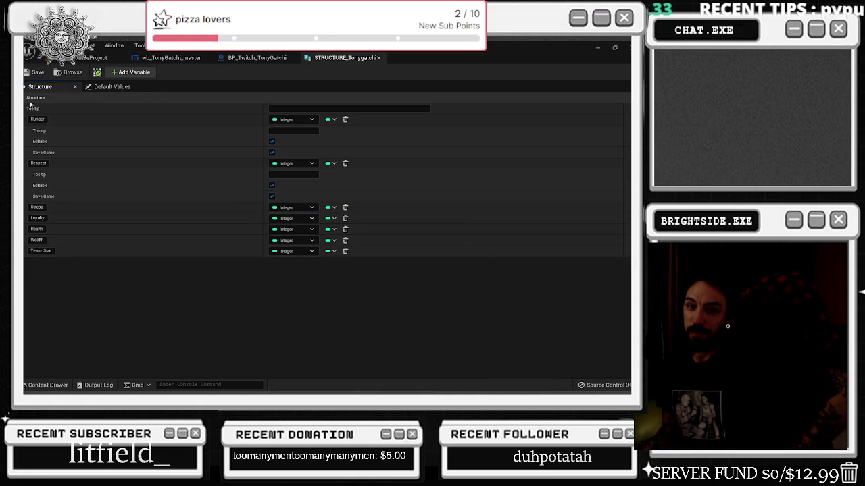
key("alt+Tab")
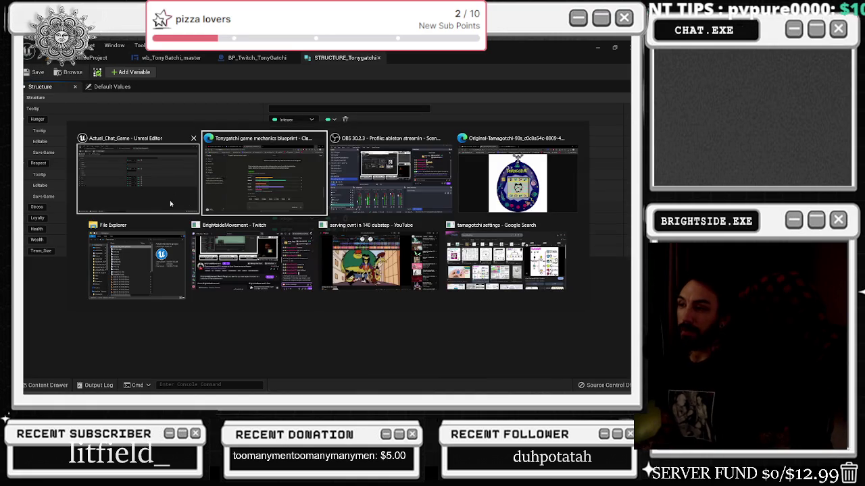
In the maximised browser, open a video from the YouTube channel page
key("alt+Tab")
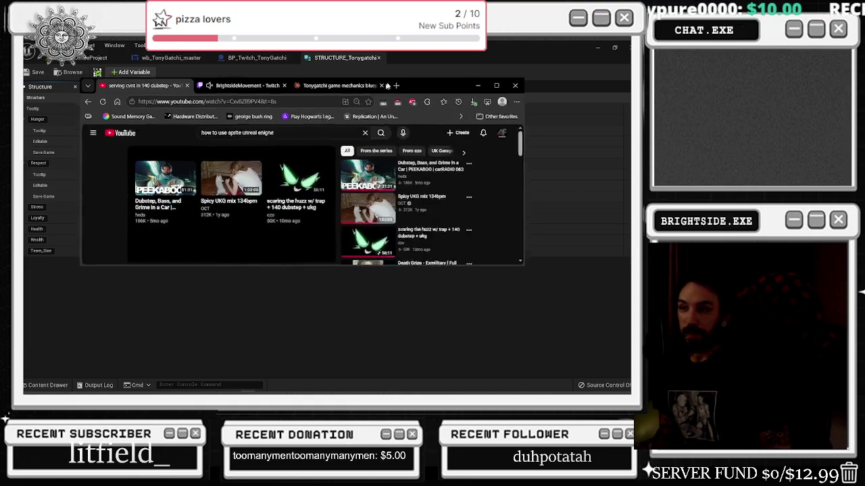
left_click(499, 84)
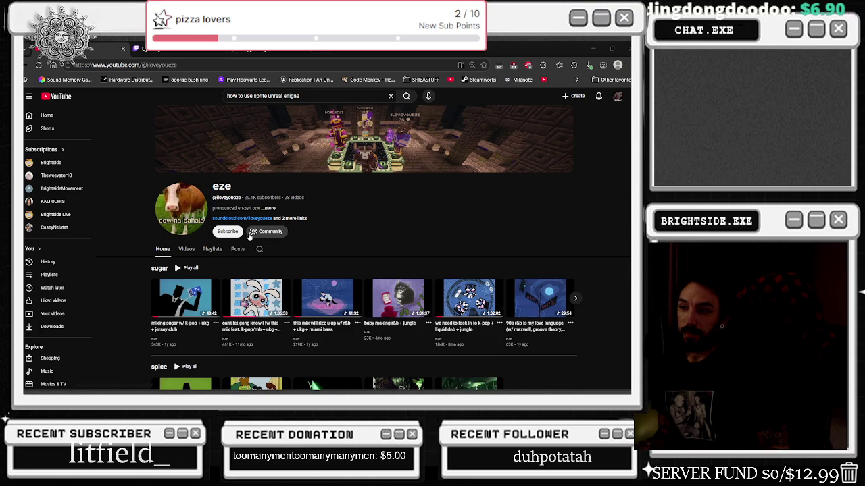
scroll(250, 235, "down", 2)
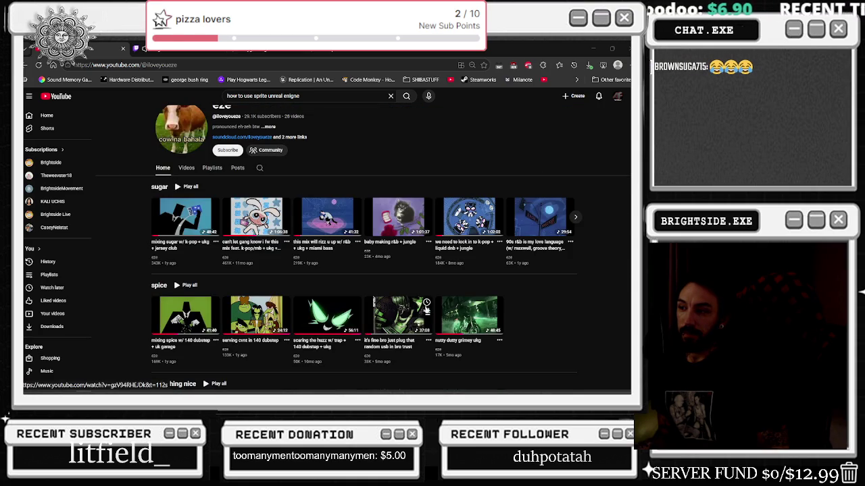
left_click(338, 314)
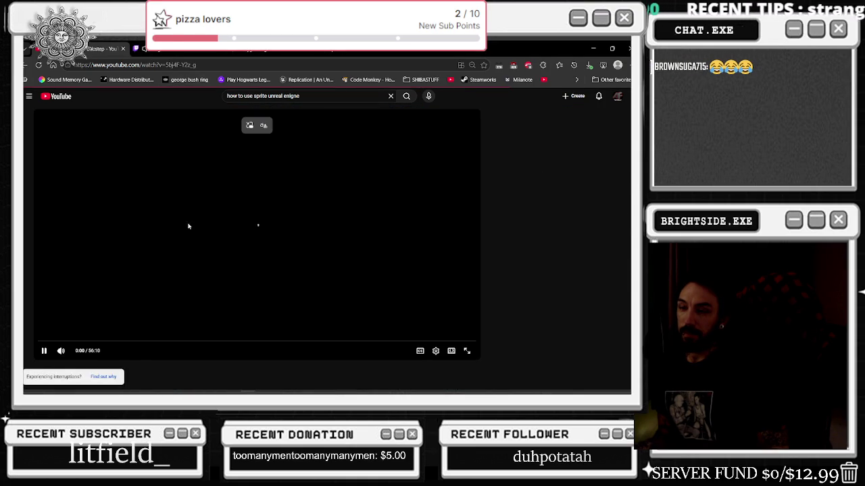
mouse_move(78, 352)
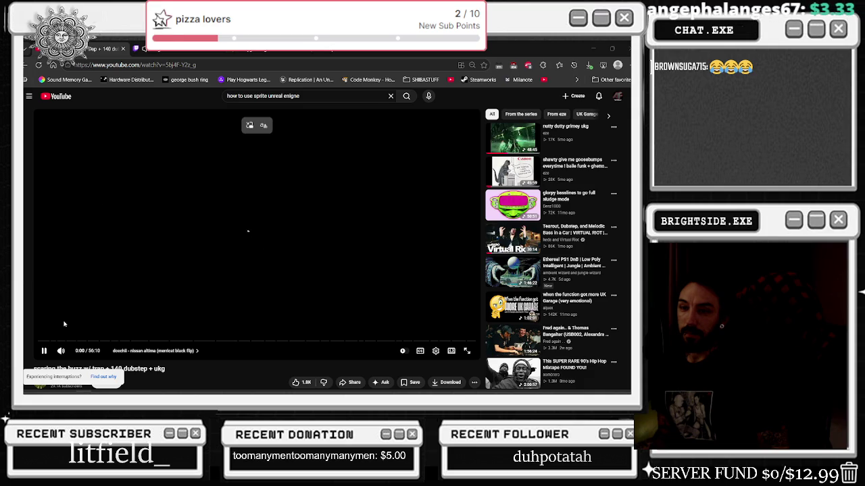
scroll(64, 324, "down", 2)
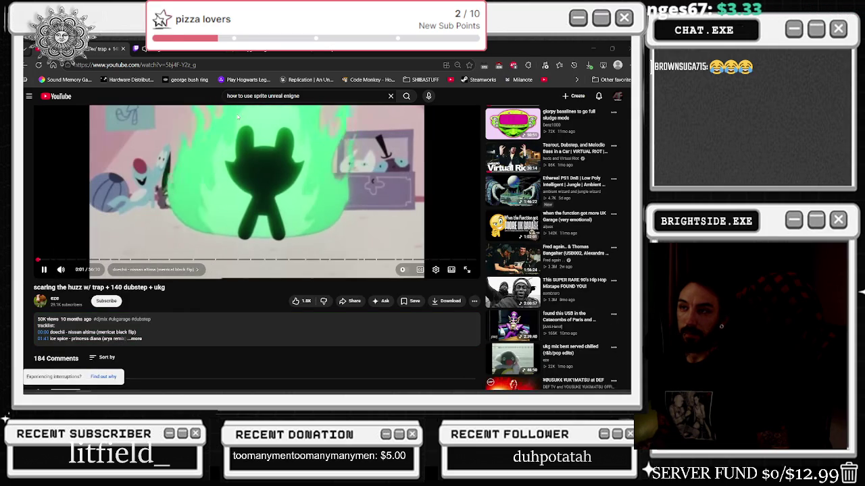
Back in Unreal, collapse the Hunger member details and switch to the LeartesOfficeProject level
key("alt+Tab")
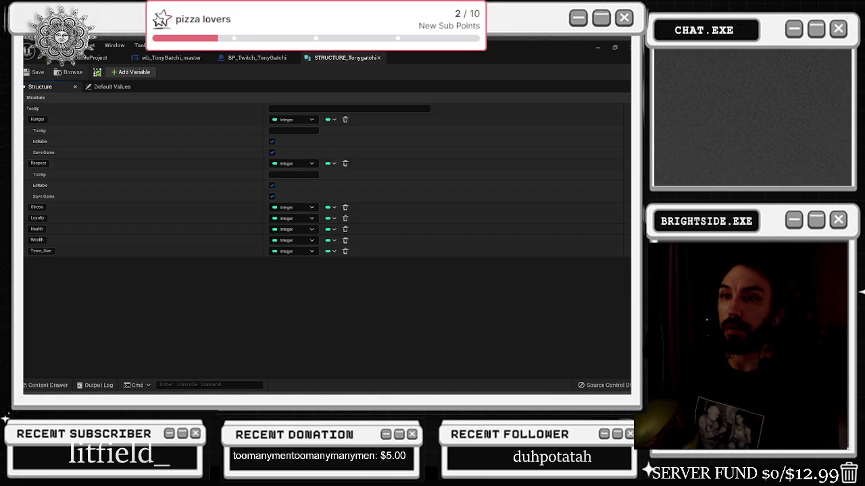
left_click(27, 118)
left_click(91, 57)
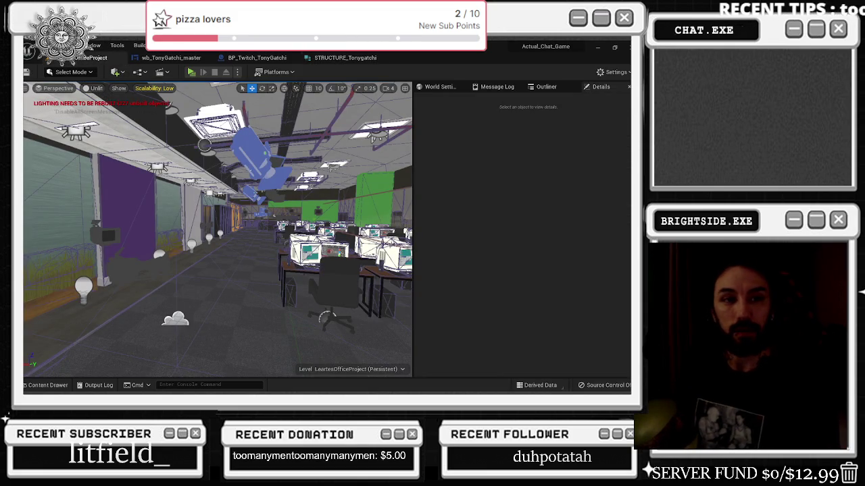
Return to YouTube and watch the 'scaring the huzz w/ trap + 140 dubstep + ukg' video full screen
key("alt+Tab")
left_click(504, 155)
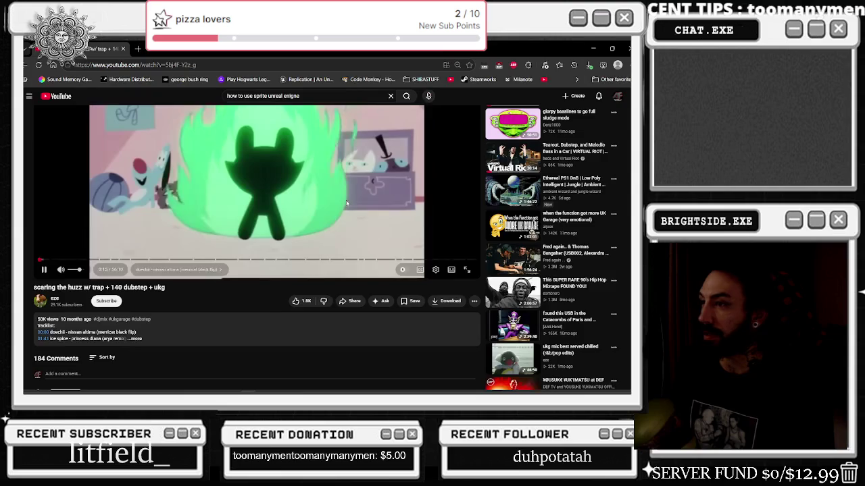
left_click(466, 352)
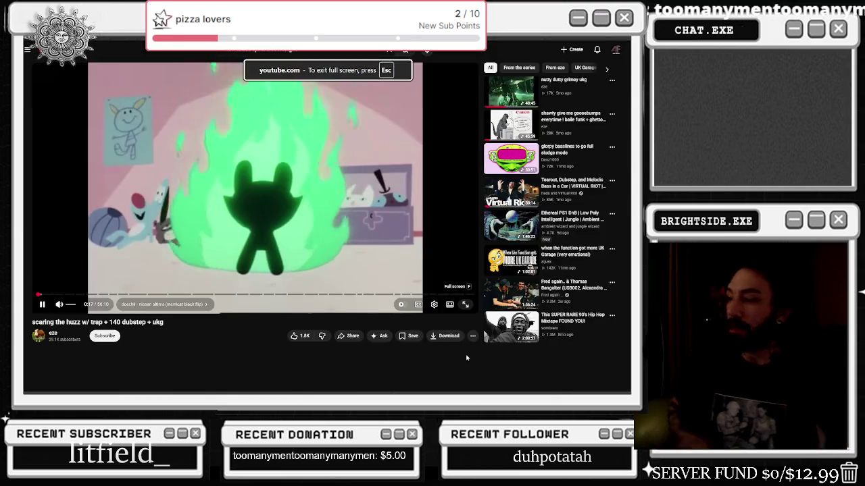